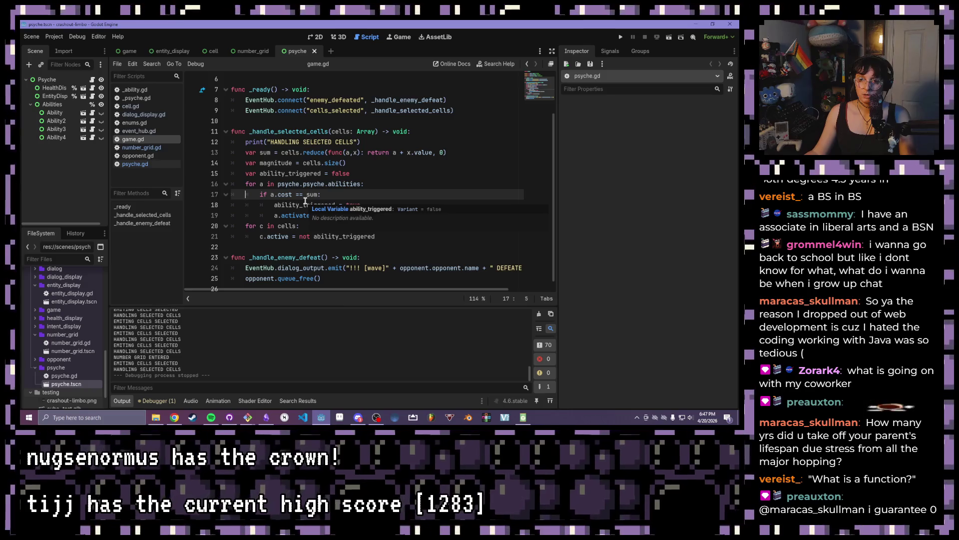
In number_grid.gd, add c.selected = false after line 75 in the selected-cells loop and save.
left_click(141, 150)
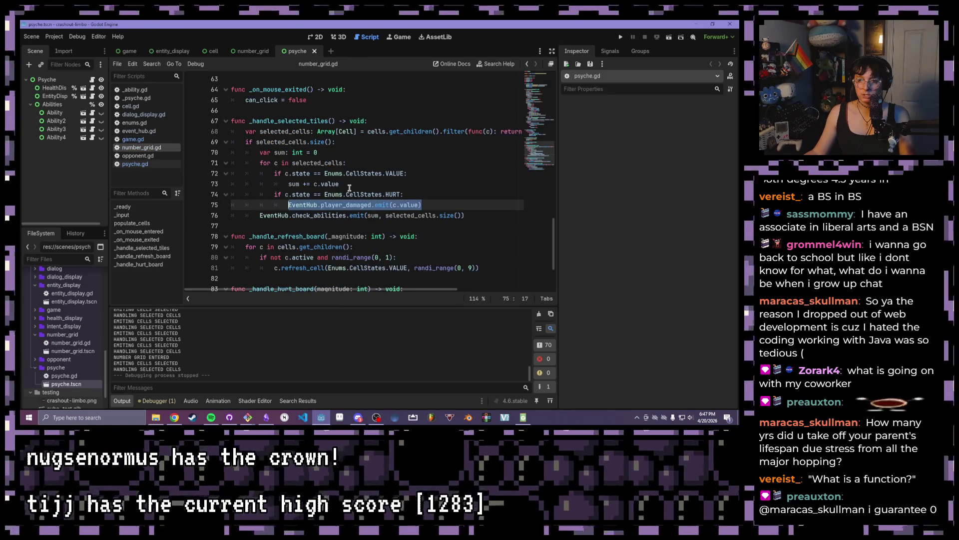
left_click(337, 186)
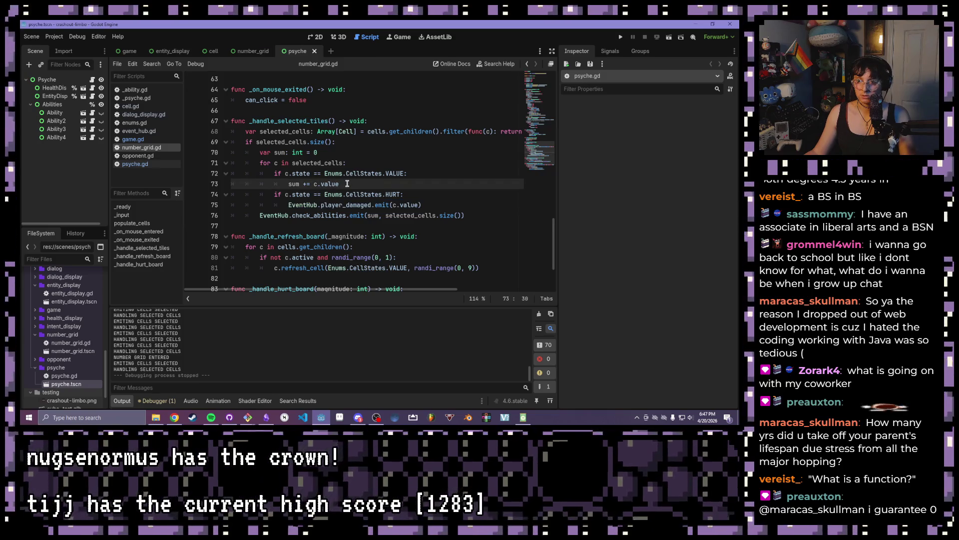
left_click(435, 207)
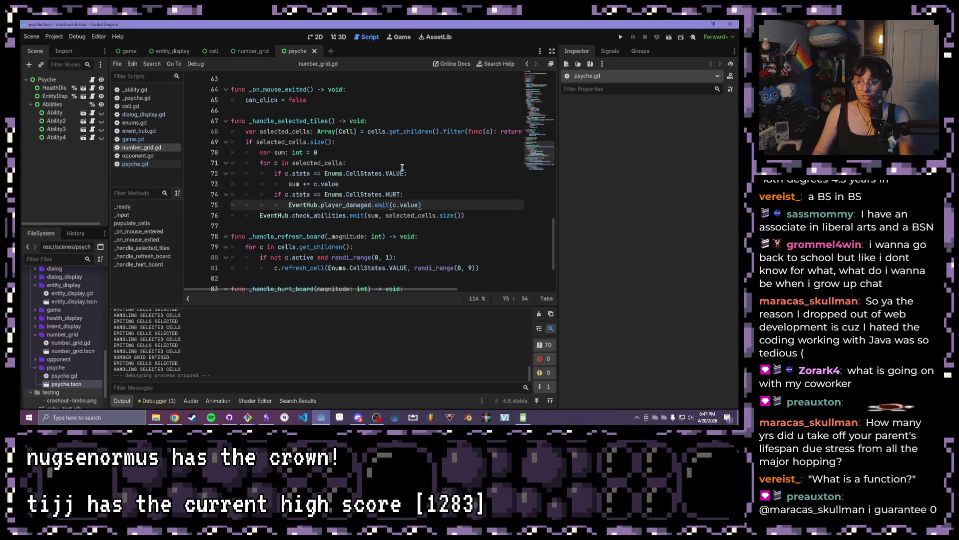
key("Return")
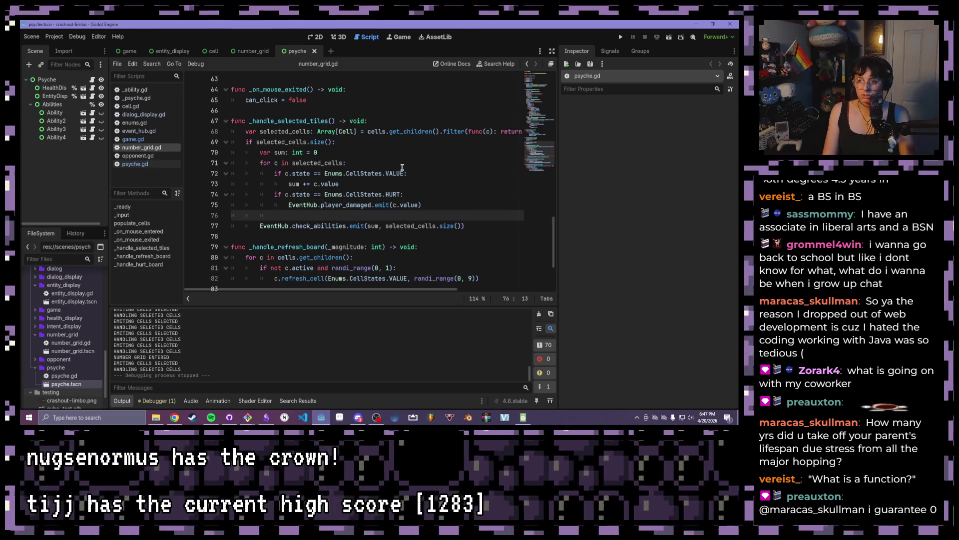
type("c.s")
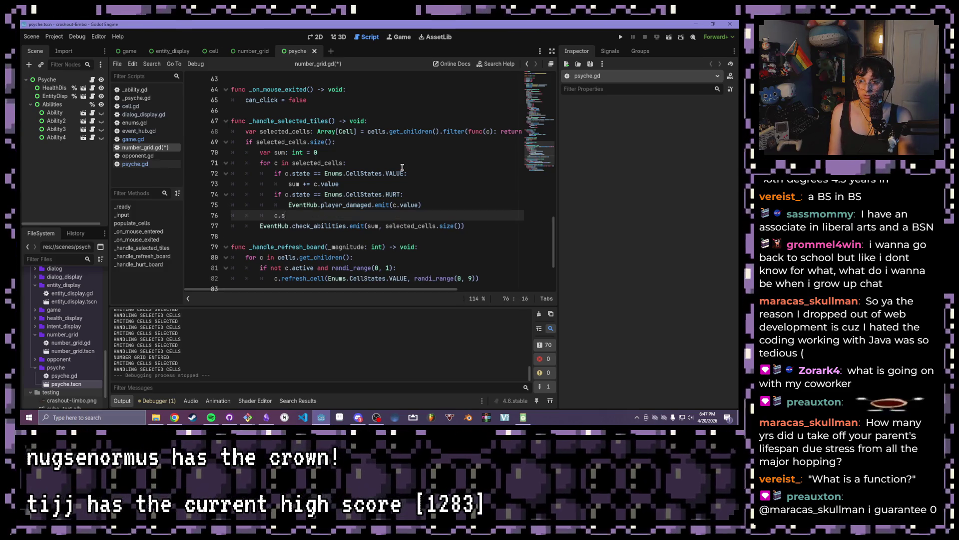
type("elected = false")
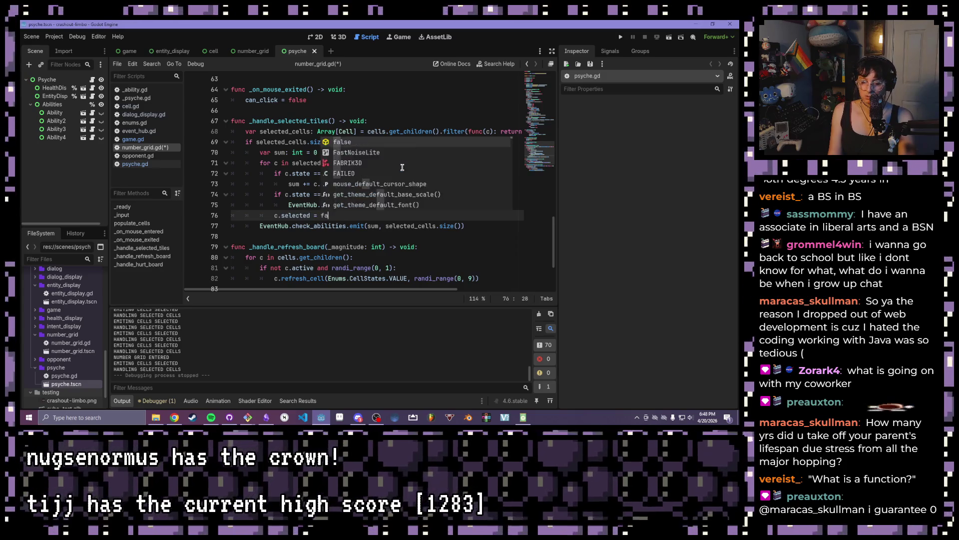
key("ctrl+s")
Select the new line and the VALUE state check on line 72 to review the loop.
key("shift+Home")
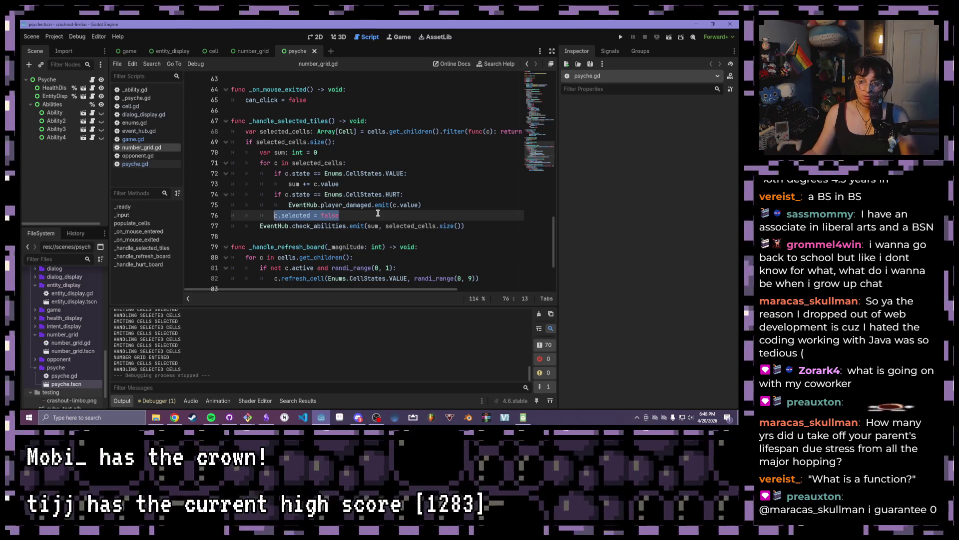
left_click_drag(429, 173, 311, 174)
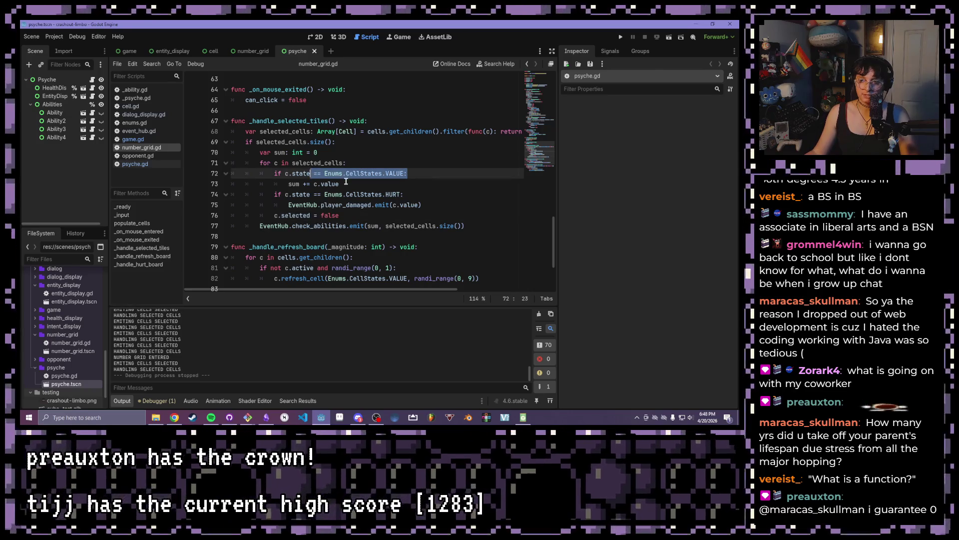
left_click(346, 182)
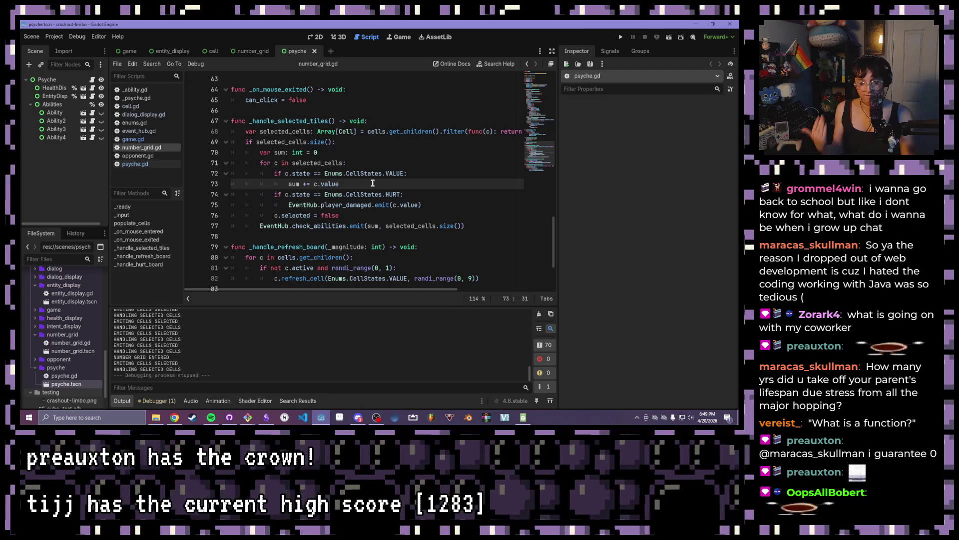
scroll(437, 225, "right", 5)
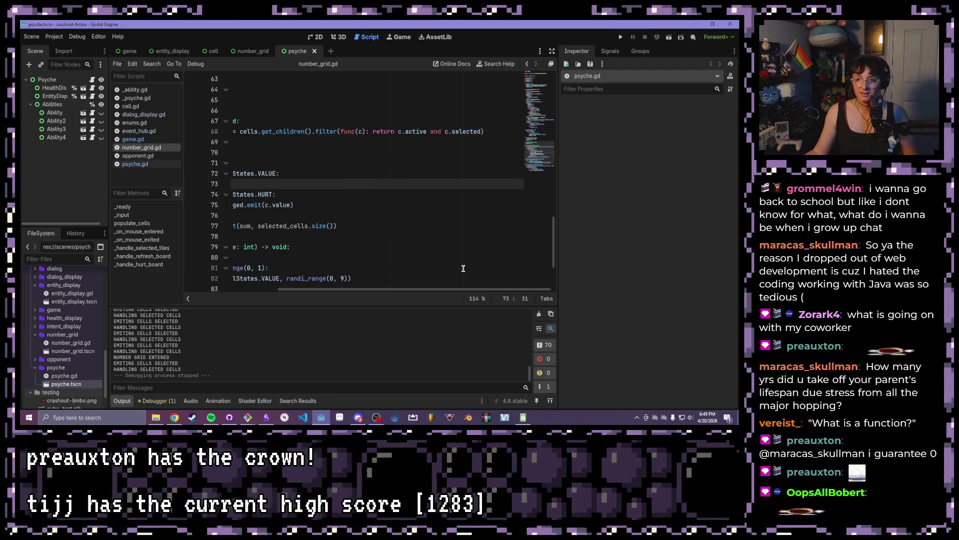
left_click_drag(436, 288, 317, 289)
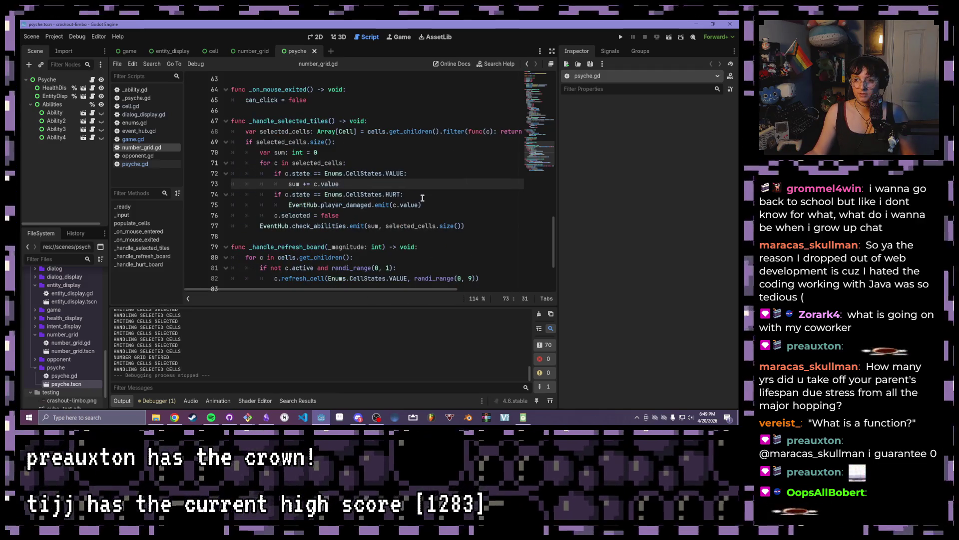
scroll(418, 197, "up", 1)
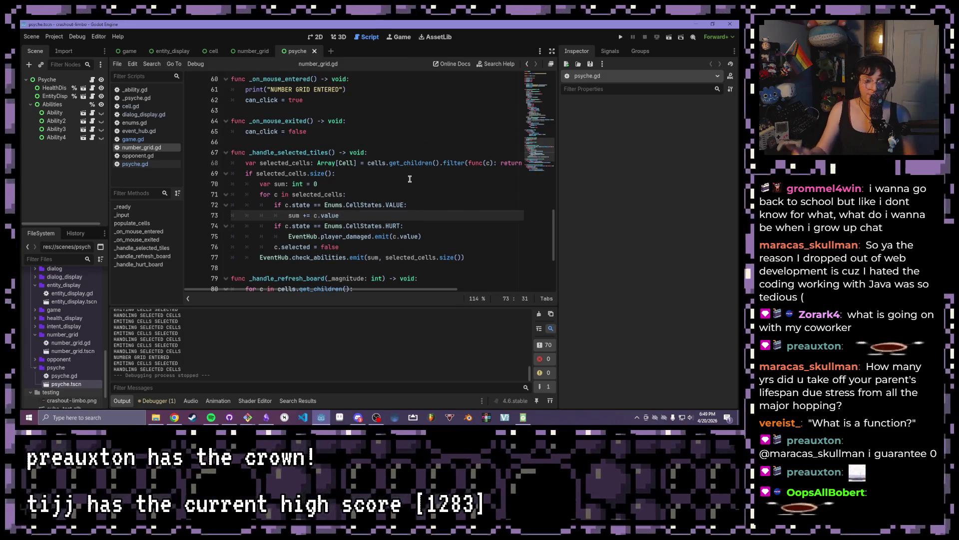
left_click(403, 153)
scroll(402, 159, "up", 4)
scroll(401, 159, "up", 12)
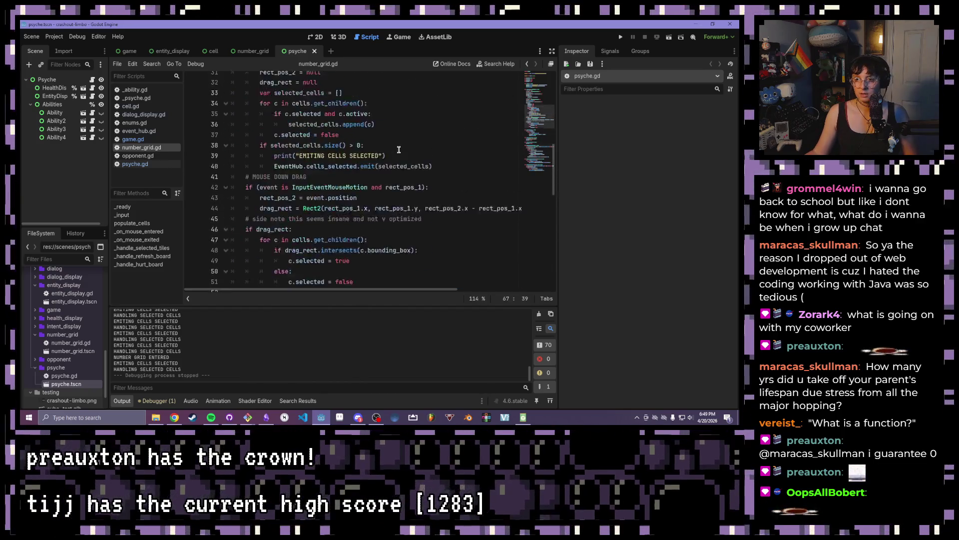
scroll(394, 233, "down", 3)
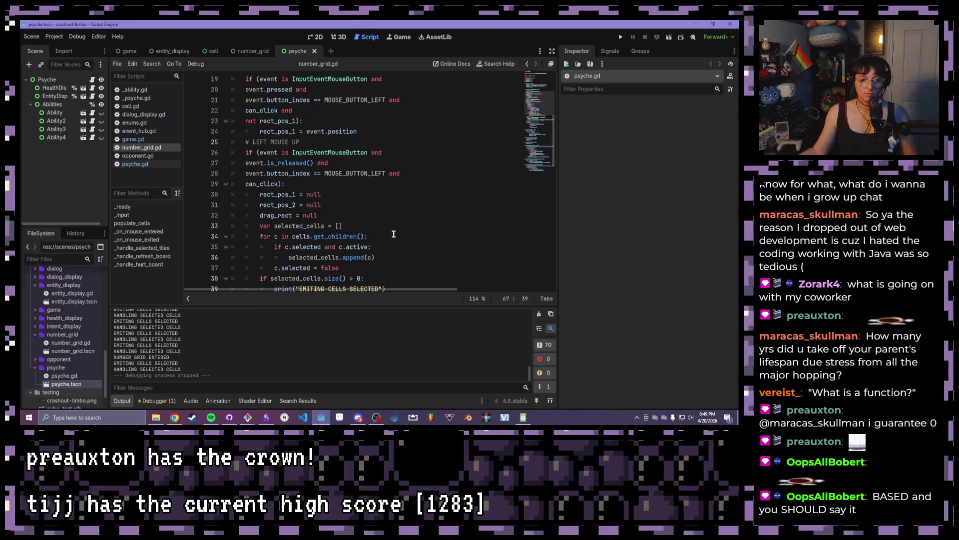
scroll(394, 234, "down", 4)
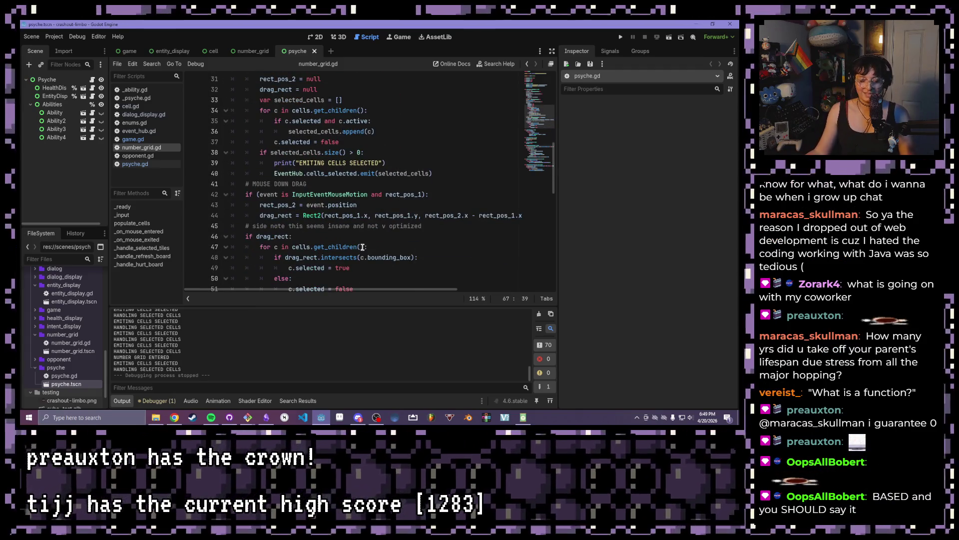
scroll(353, 219, "down", 8)
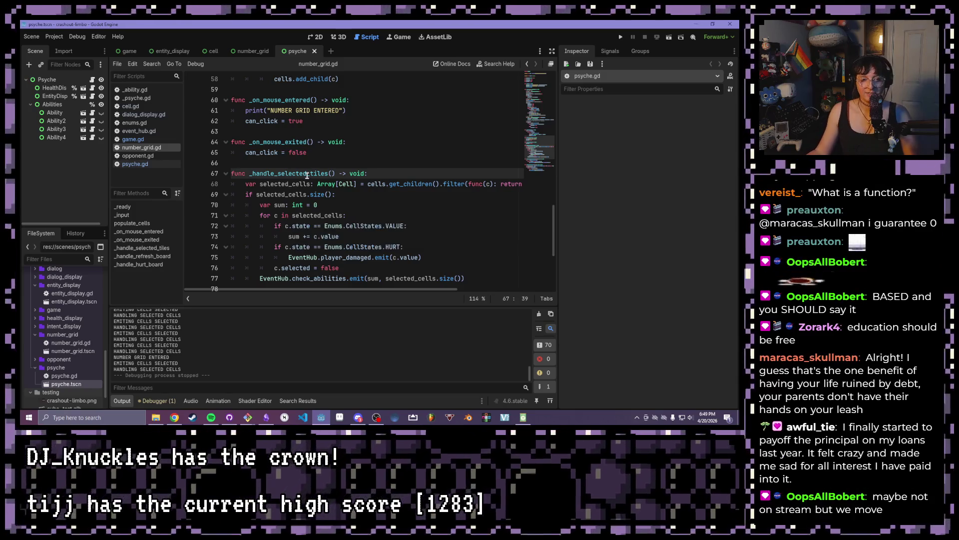
left_click(333, 183)
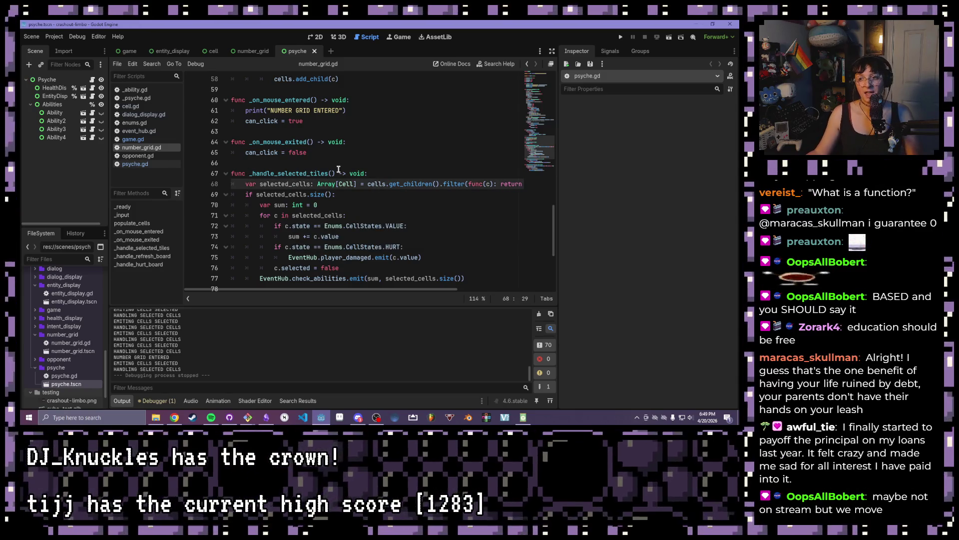
left_click(323, 143)
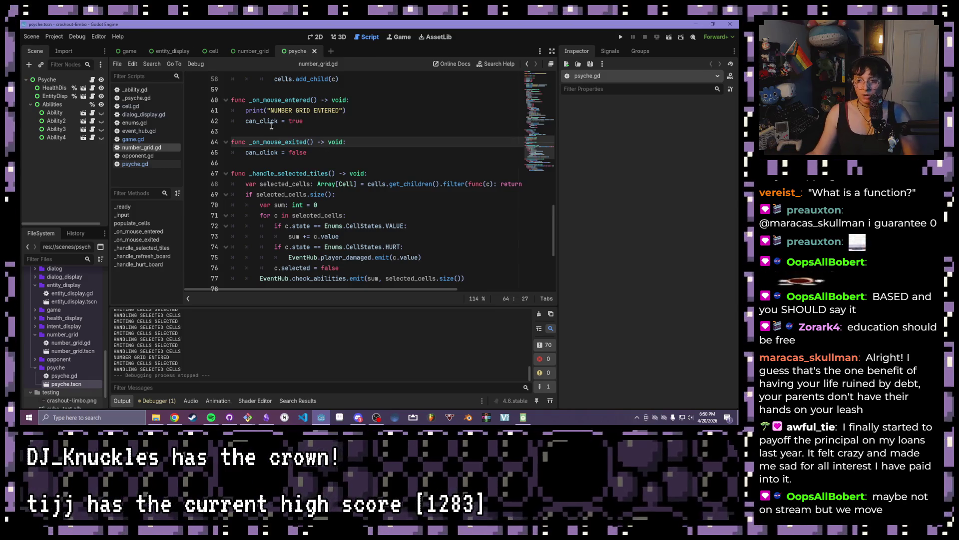
scroll(367, 181, "down", 3)
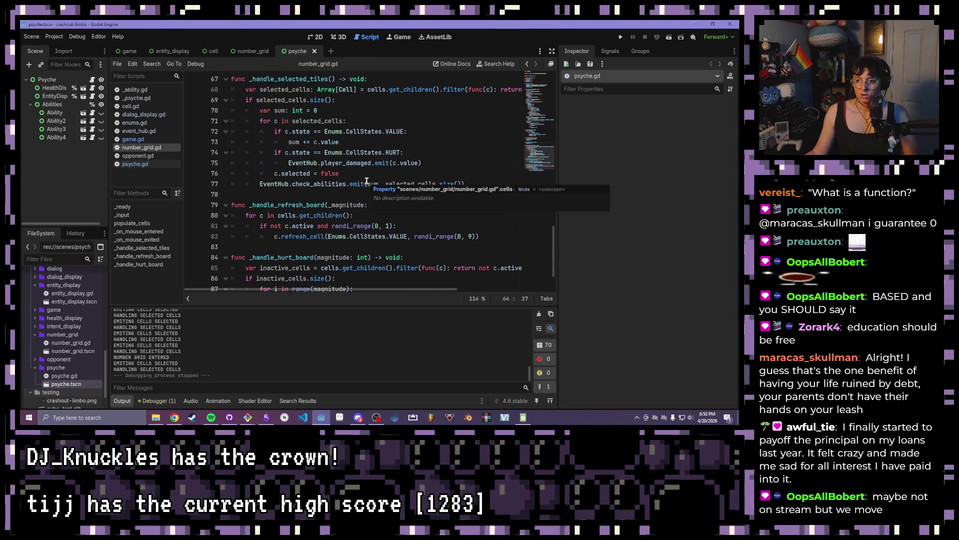
scroll(365, 177, "up", 5)
scroll(333, 170, "down", 1)
scroll(334, 170, "down", 2)
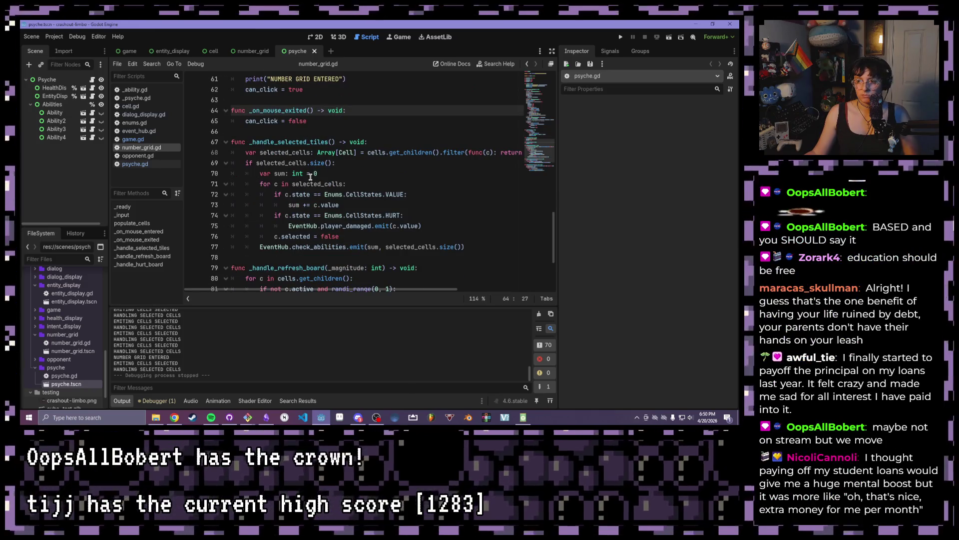
scroll(309, 177, "down", 1)
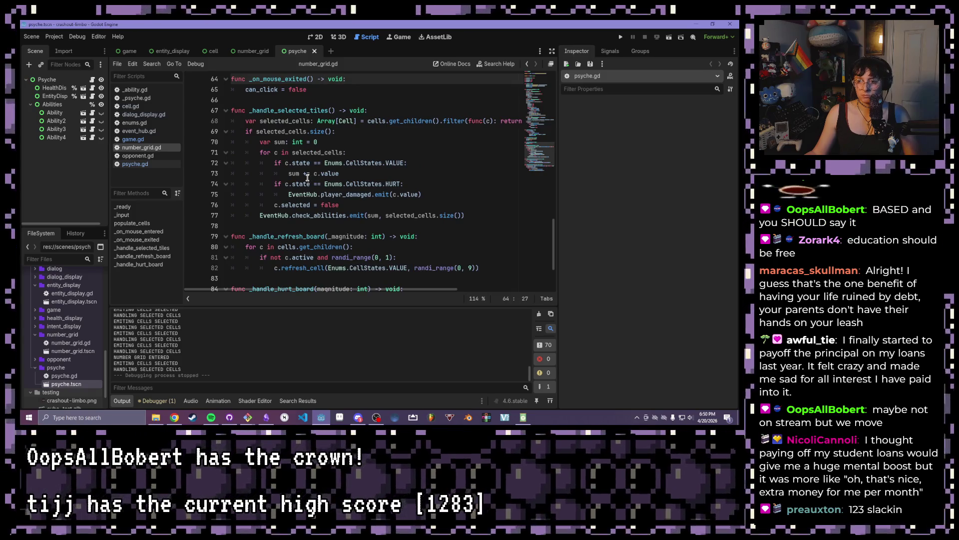
mouse_move(283, 161)
scroll(283, 161, "down", 3)
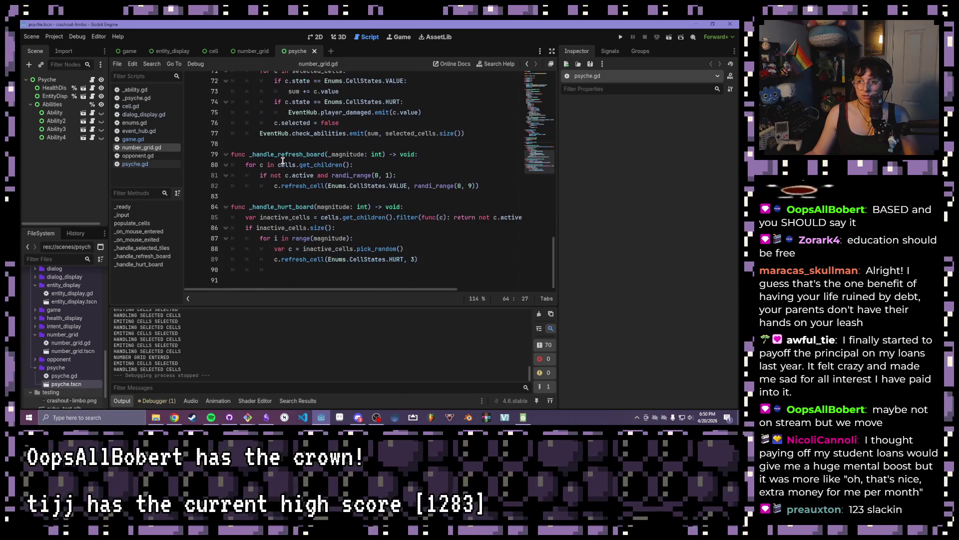
scroll(282, 161, "up", 13)
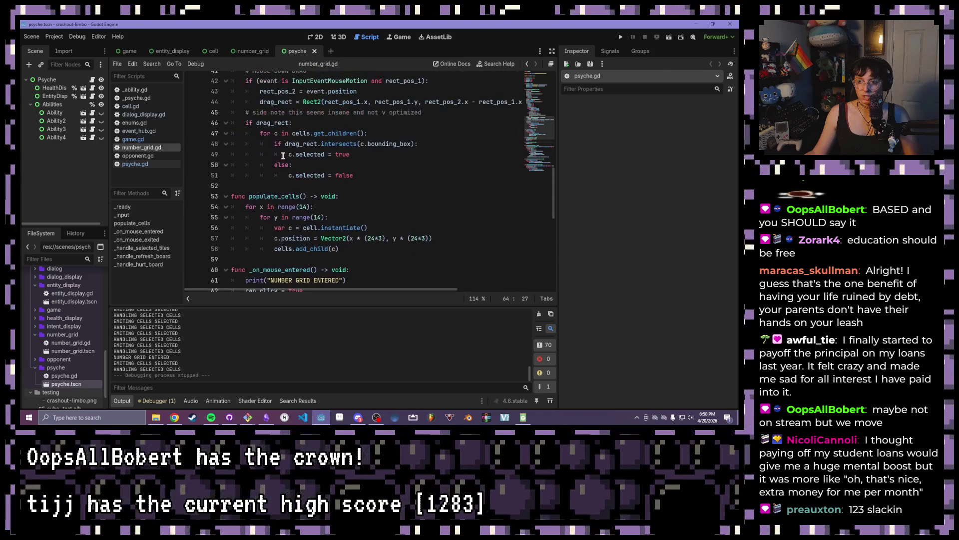
scroll(283, 145, "up", 6)
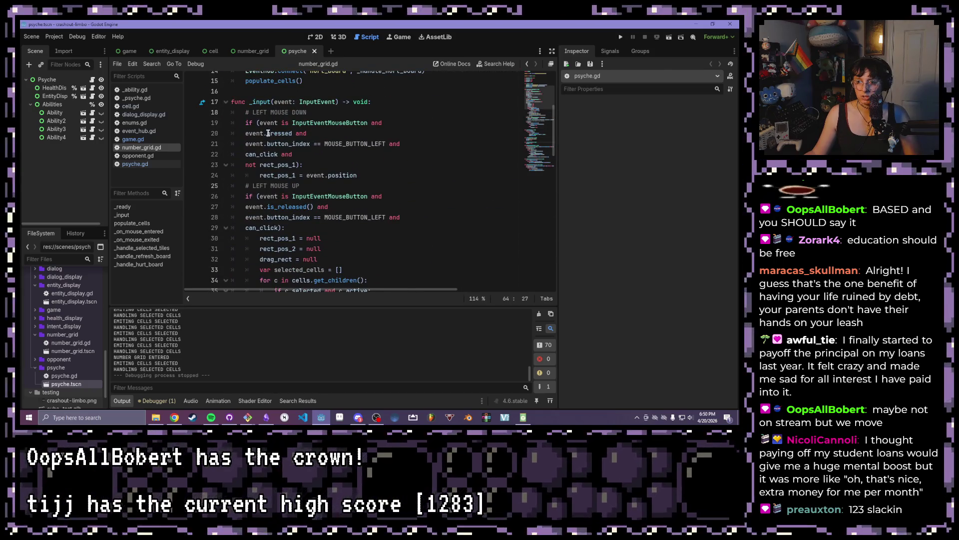
scroll(269, 133, "down", 4)
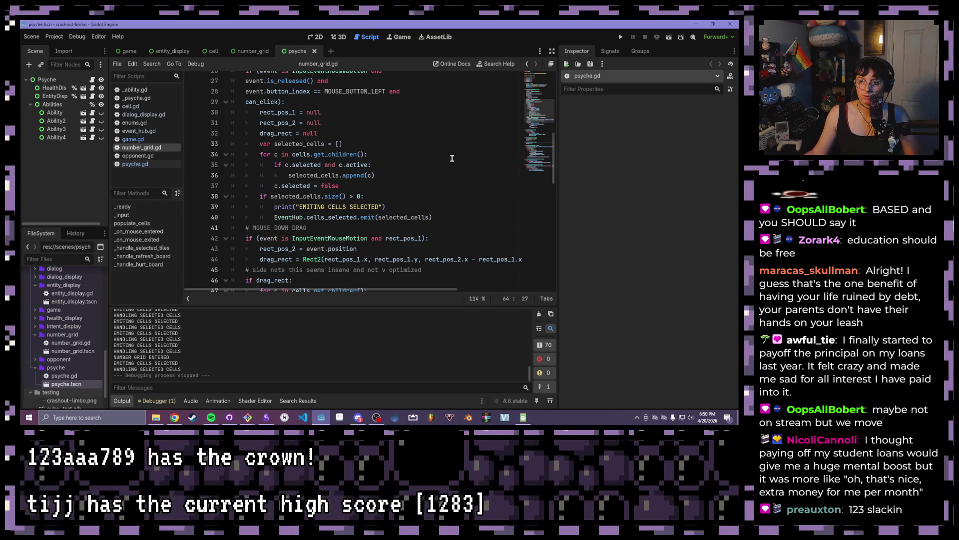
scroll(449, 159, "down", 9)
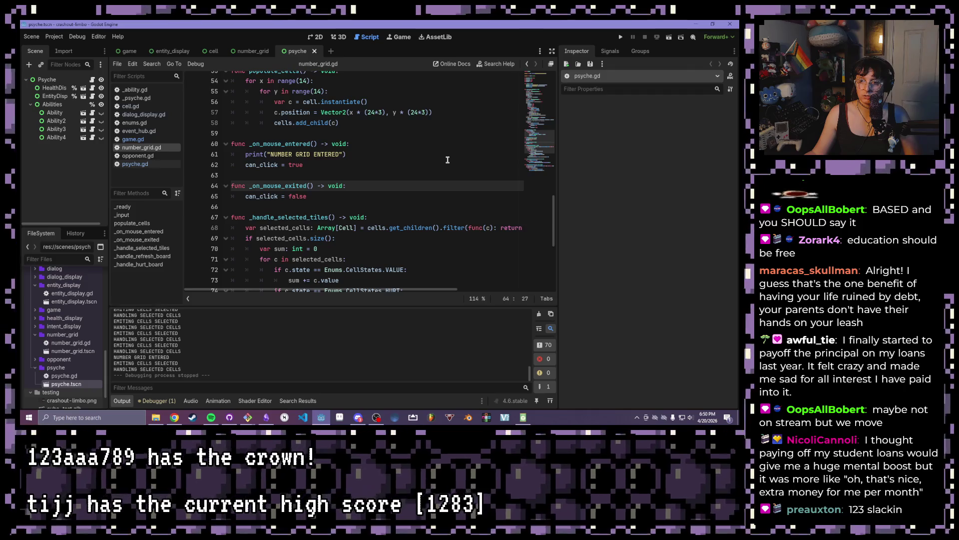
scroll(448, 160, "down", 1)
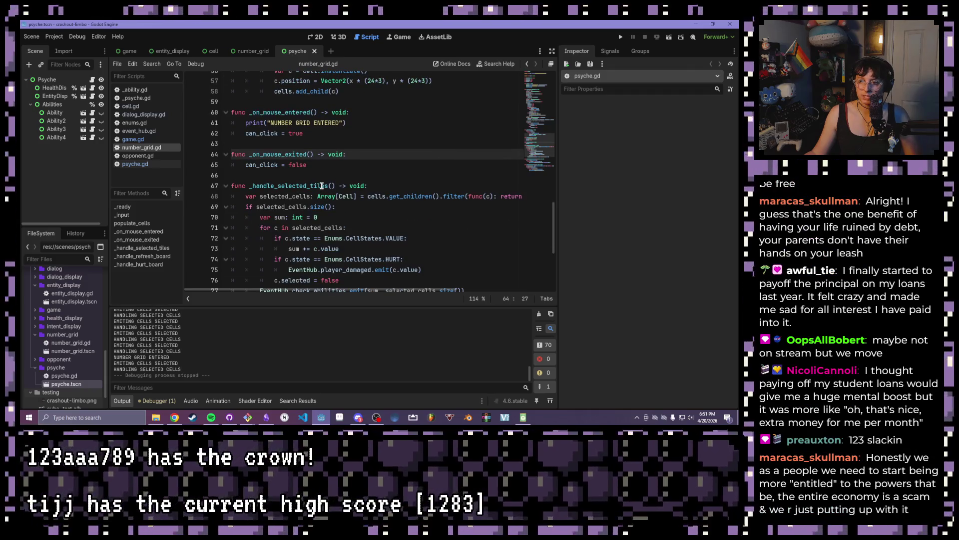
Remove the leading underscore from the _handle_selected_tiles function name.
left_click(252, 186)
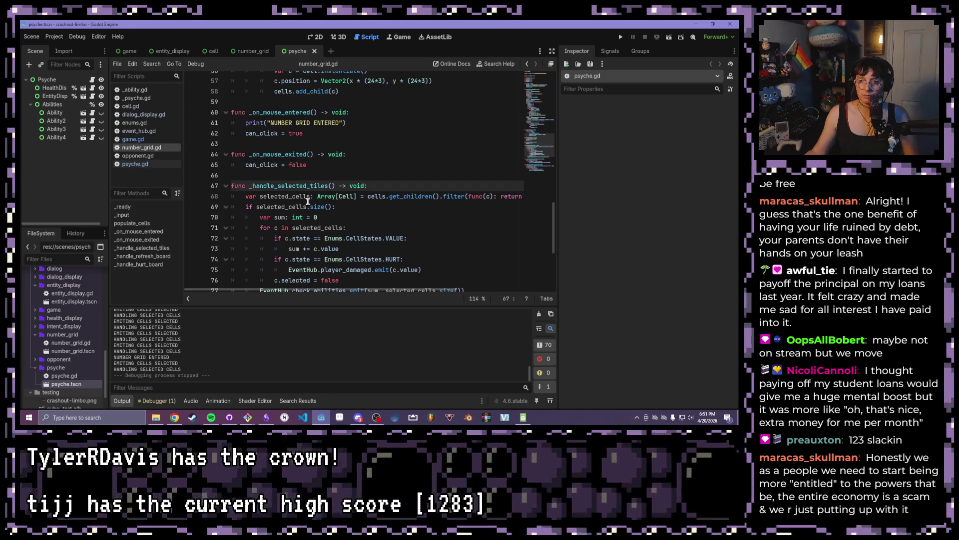
key("BackSpace")
scroll(346, 180, "up", 3)
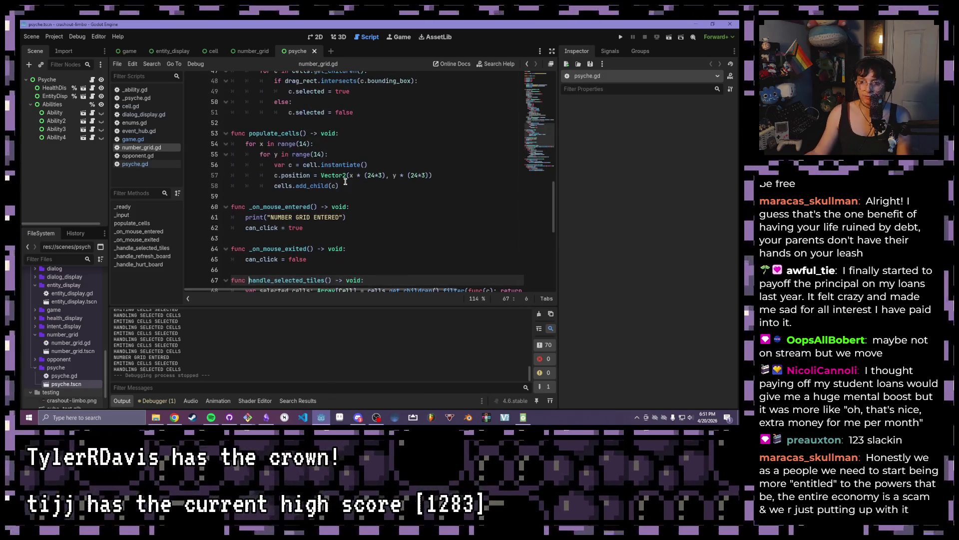
scroll(345, 187, "down", 6)
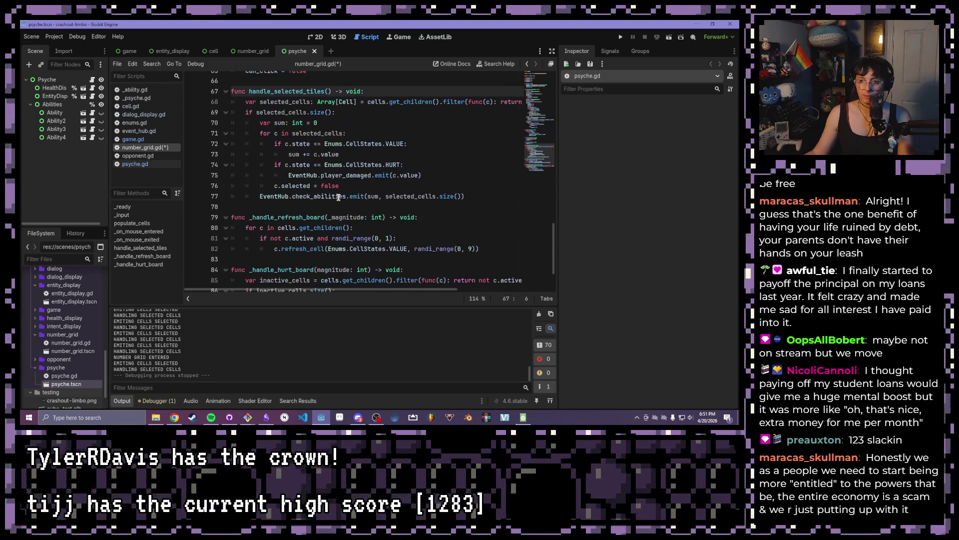
Move the handle_selected_tiles function to just after populate_cells.
mouse_move(465, 196)
left_mouse_down()
mouse_move(350, 167)
mouse_move(213, 91)
left_mouse_up()
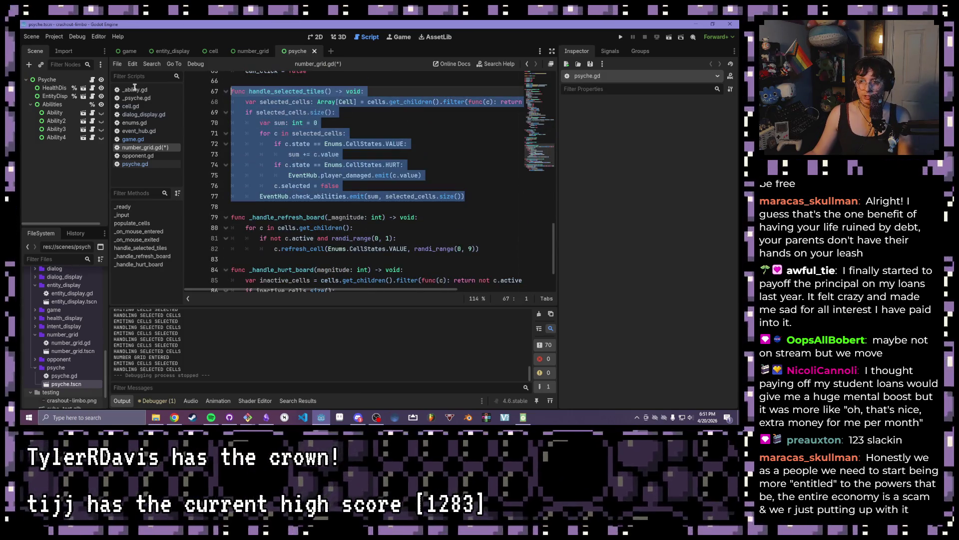
key("BackSpace")
key("BackSpace")
key("BackSpace")
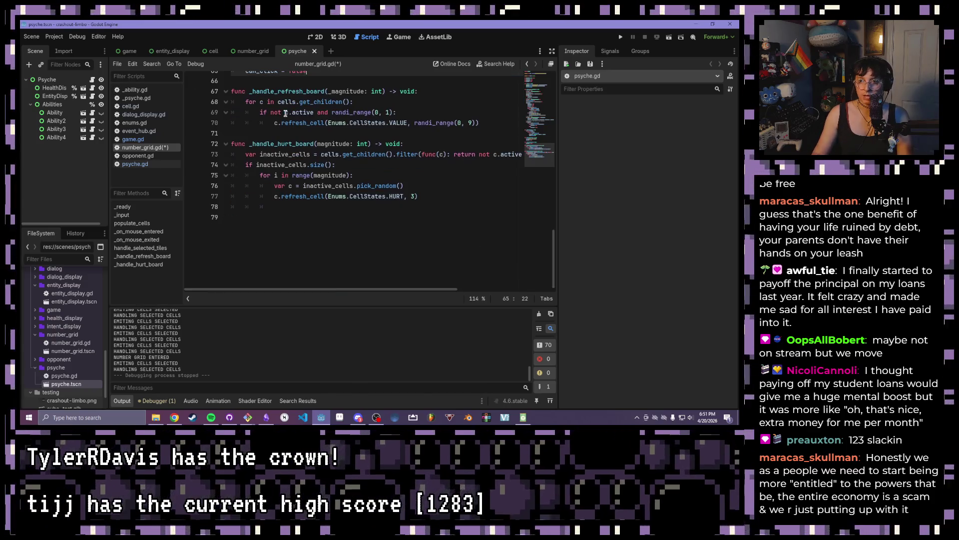
scroll(286, 113, "up", 8)
left_click(350, 247)
key("Return")
key("Return")
key("ctrl+v")
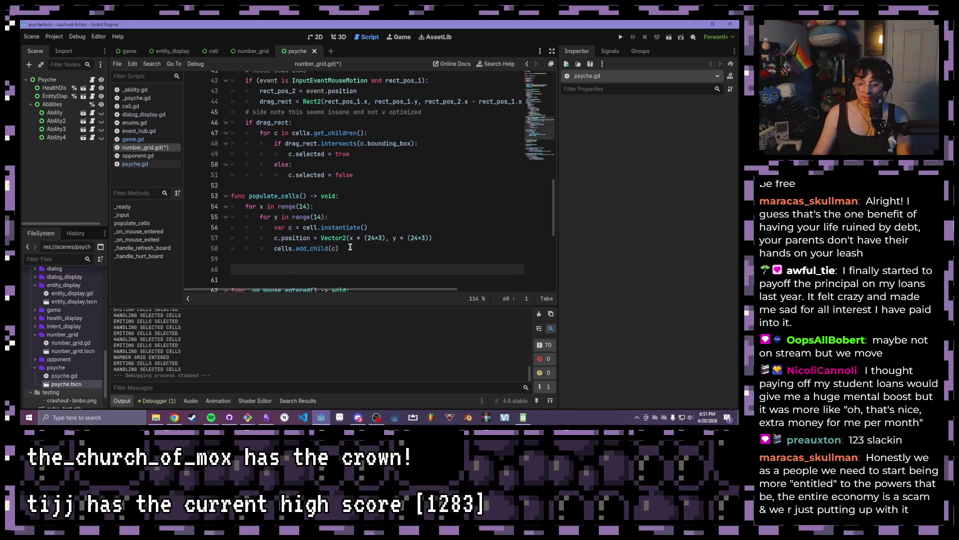
Save number_grid.gd and review the relocated function.
scroll(351, 247, "up", 1)
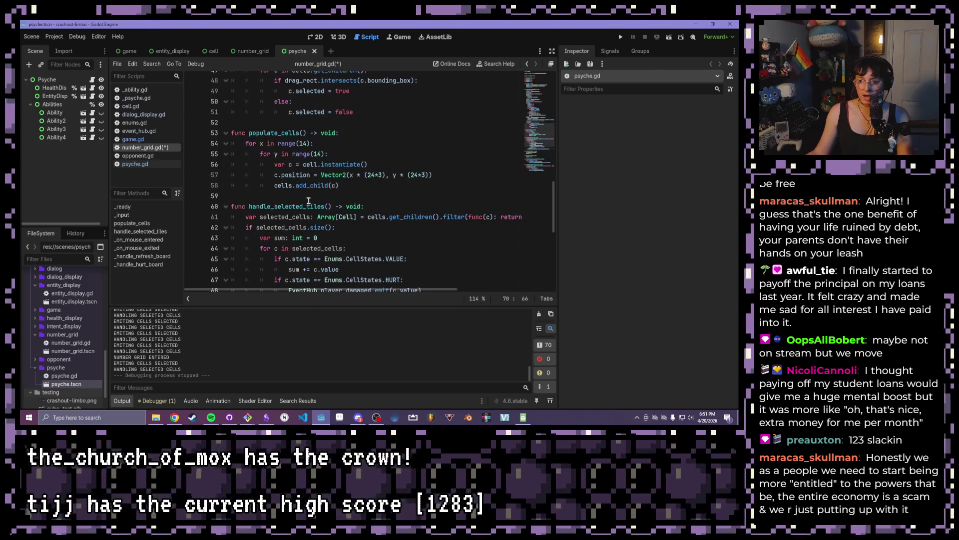
scroll(359, 216, "down", 1)
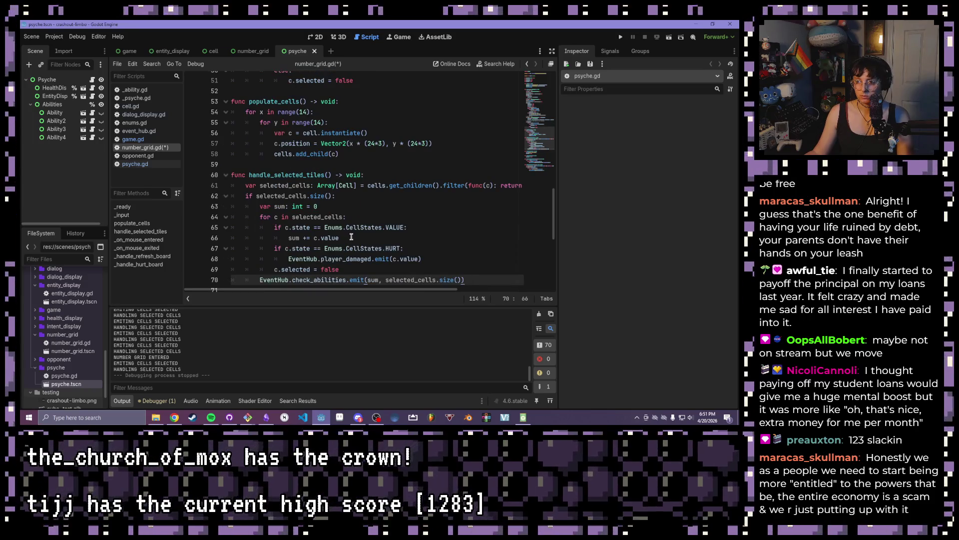
scroll(356, 238, "down", 1)
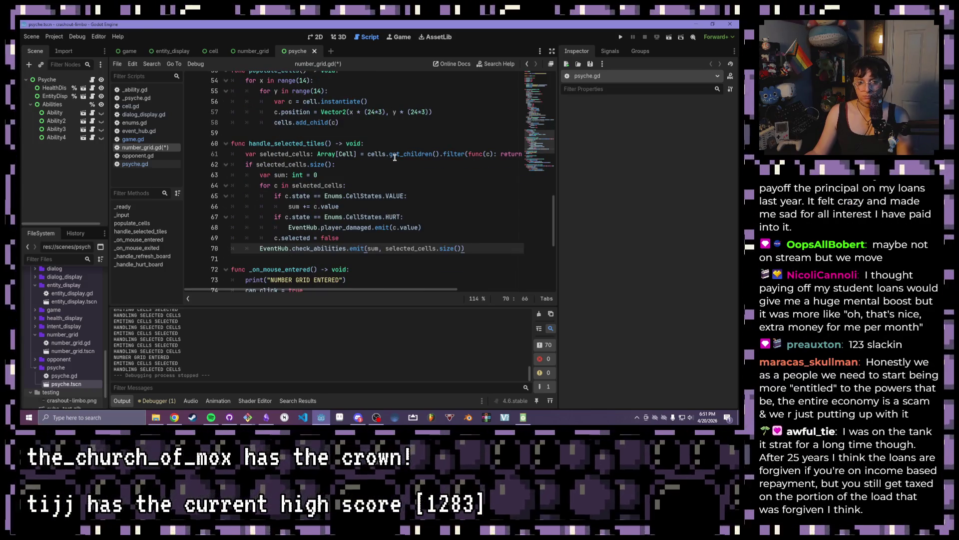
scroll(397, 130, "down", 2)
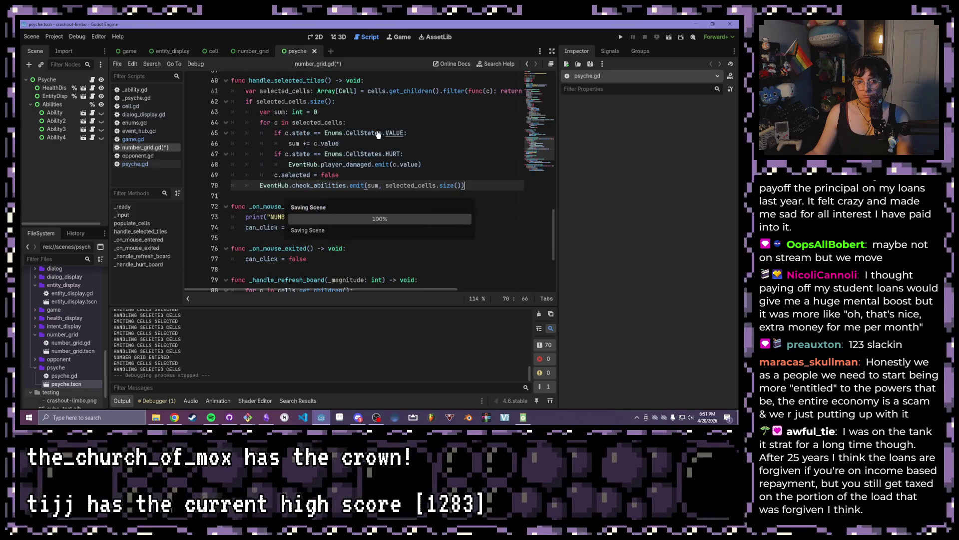
key("ctrl+s")
scroll(395, 131, "up", 4)
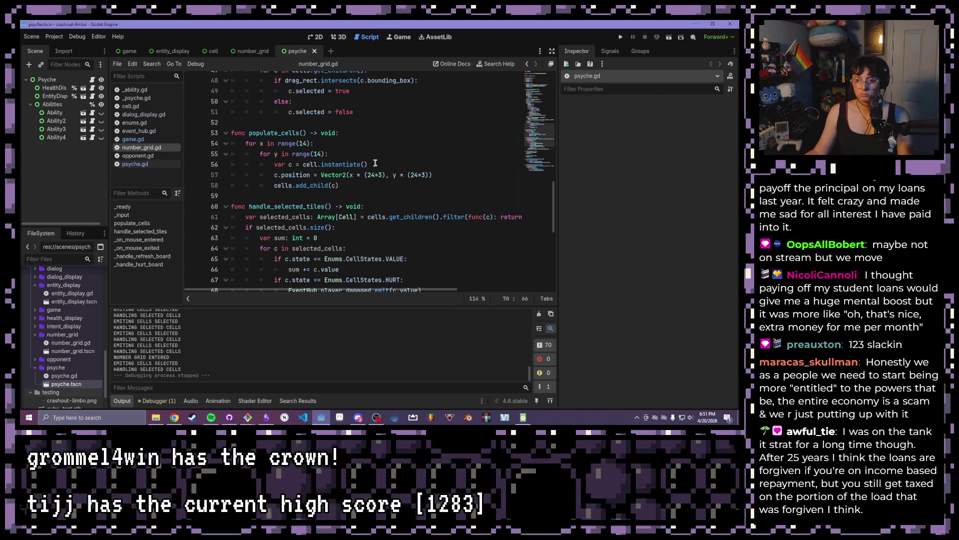
scroll(388, 172, "up", 8)
scroll(395, 204, "down", 2)
left_click_drag(432, 185, 274, 175)
Replace lines 39–40 with a handle_selected_cells() call and save.
key("BackSpace")
type("h")
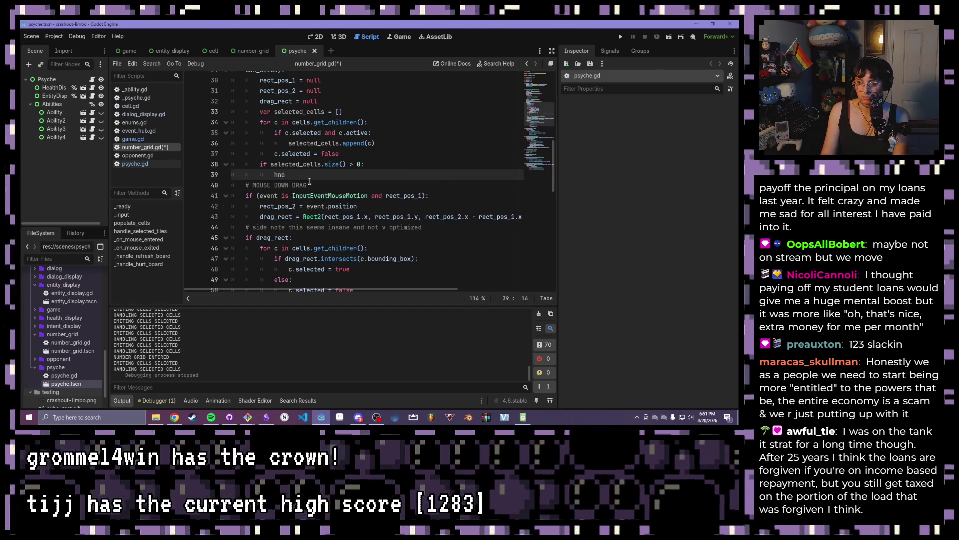
type("and")
key("Return")
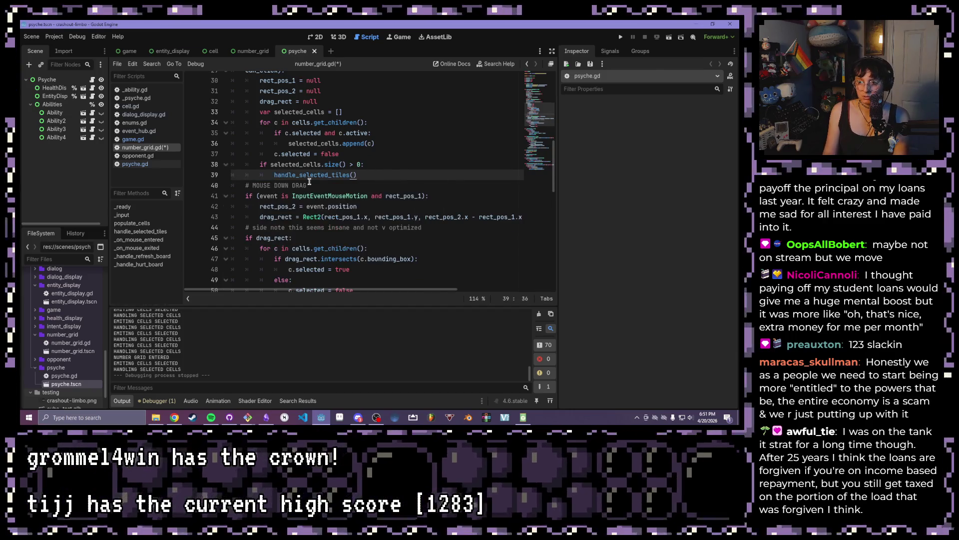
left_click(349, 174)
key("BackSpace")
key("BackSpace")
key("BackSpace")
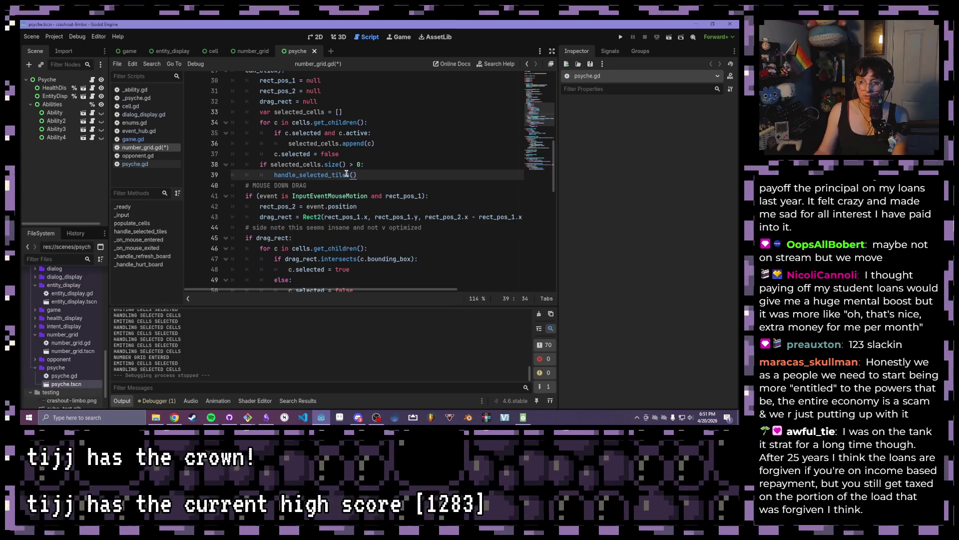
key("BackSpace")
key("BackSpace")
type("cells")
key("ctrl+s")
Rename the function definition from handle_selected_tiles to handle_selected_cells and save.
scroll(328, 165, "down", 5)
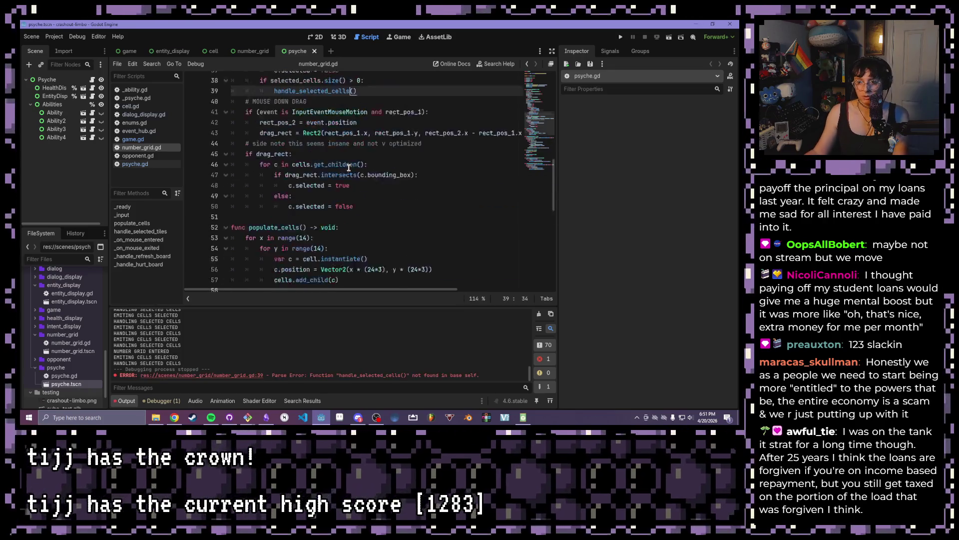
scroll(328, 165, "up", 1)
left_click_drag(325, 236, 307, 235)
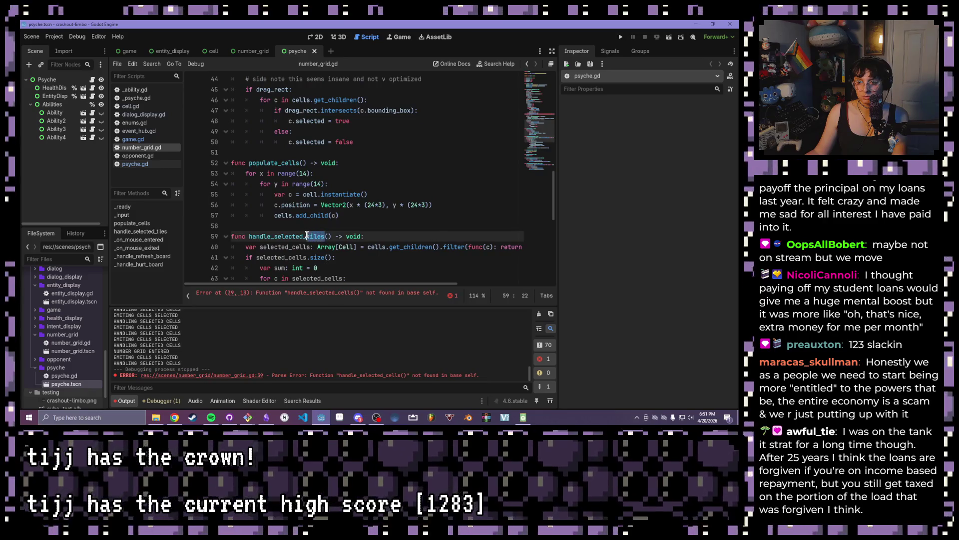
type("cells")
key("ctrl+s")
scroll(317, 223, "down", 3)
left_click(376, 215)
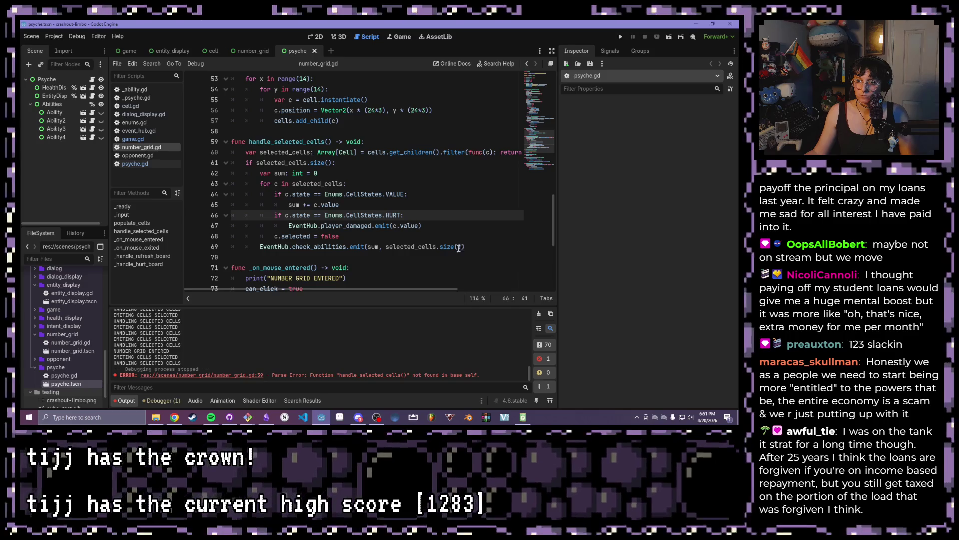
left_click_drag(491, 257, 246, 248)
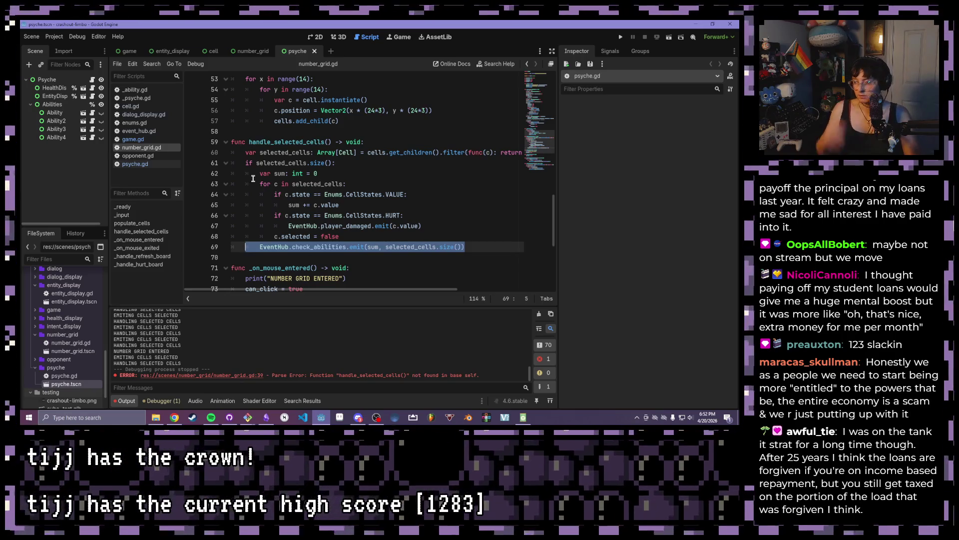
left_click(316, 141, "ctrl")
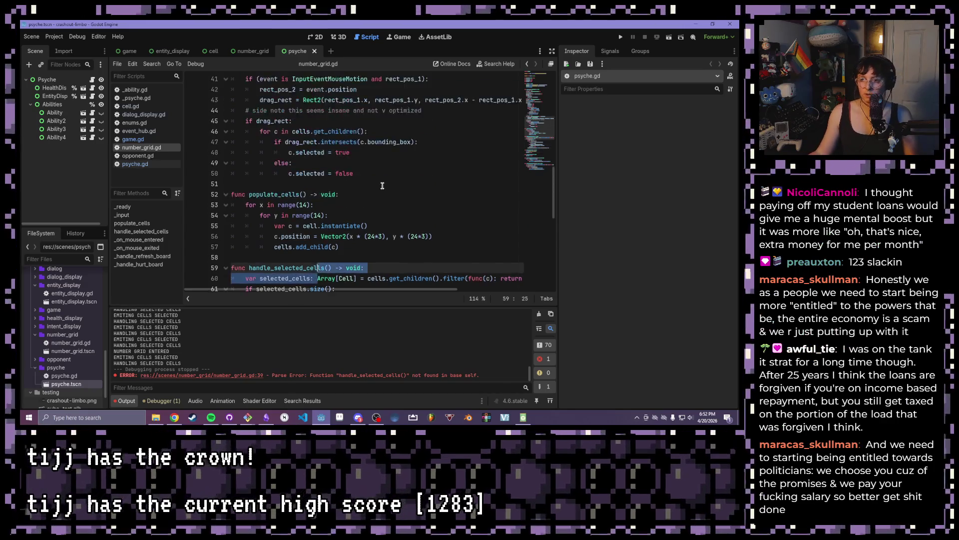
scroll(373, 188, "up", 5)
scroll(370, 185, "down", 10)
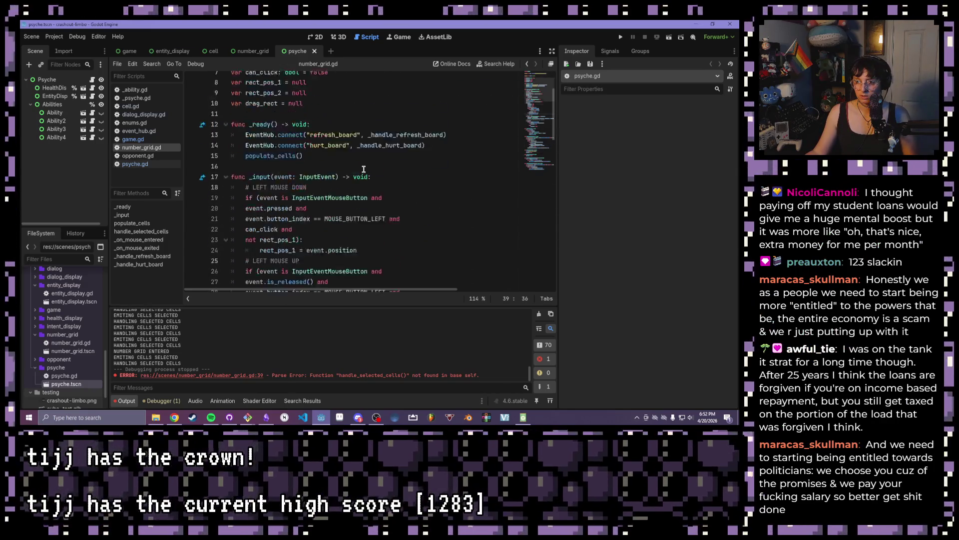
scroll(343, 152, "up", 7)
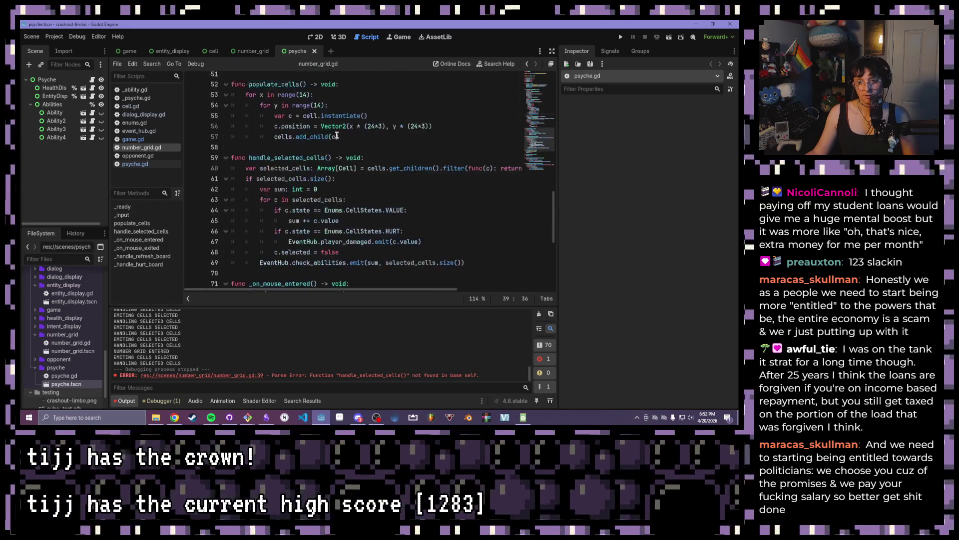
scroll(334, 133, "down", 1)
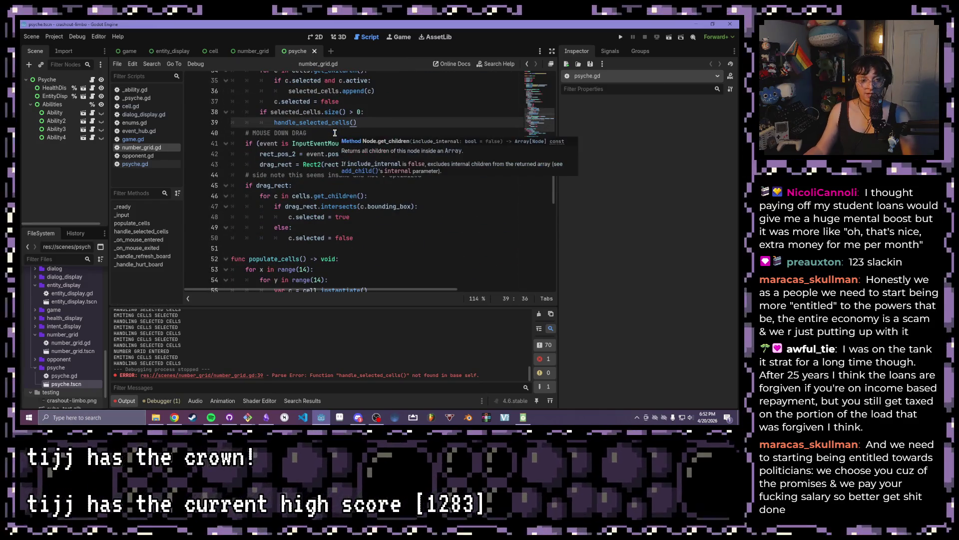
left_click(360, 217)
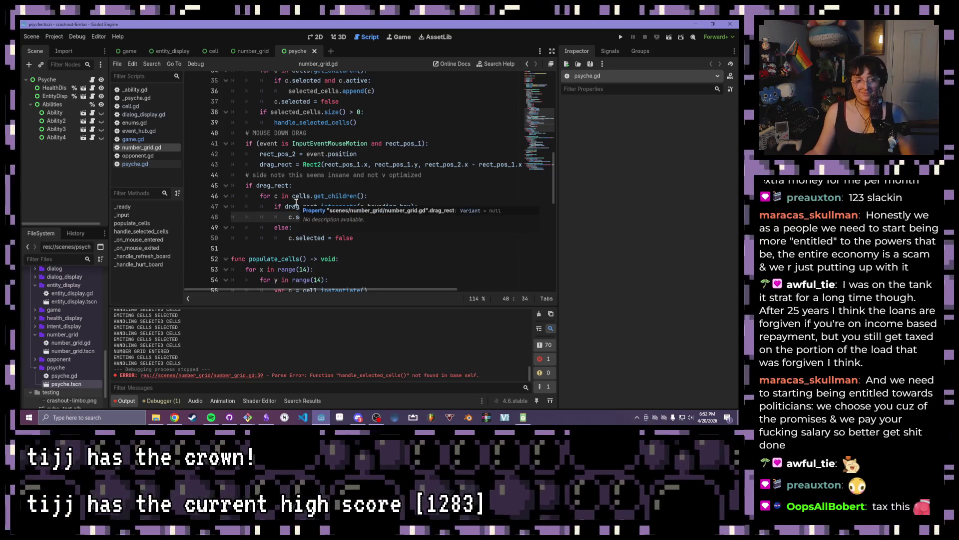
scroll(296, 202, "down", 3)
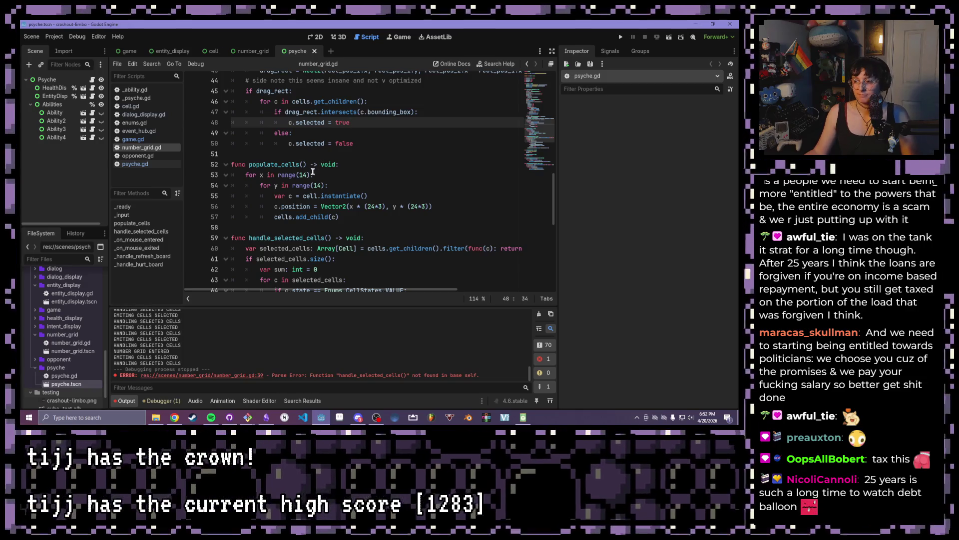
scroll(325, 197, "up", 3)
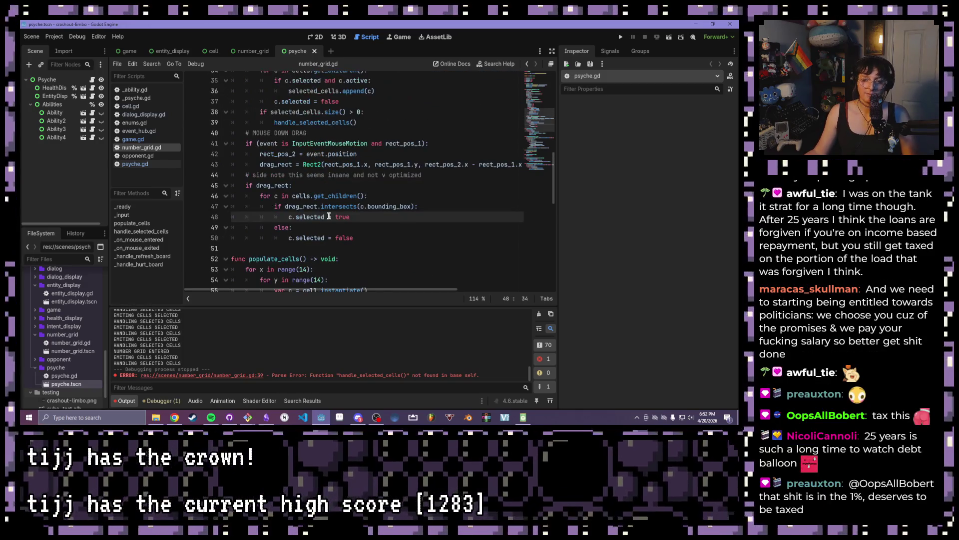
scroll(338, 231, "up", 6)
left_click(336, 227)
scroll(330, 225, "up", 5)
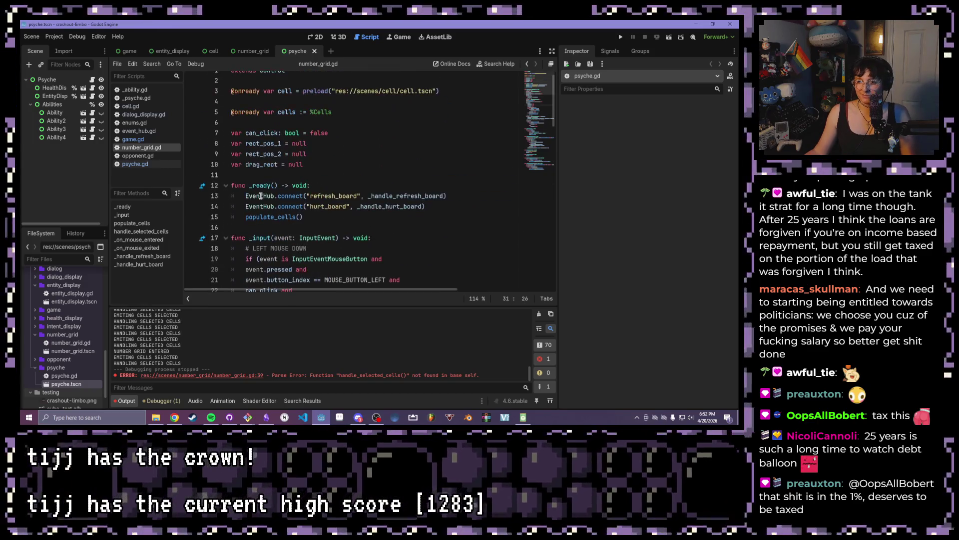
scroll(363, 105, "down", 7)
scroll(363, 106, "down", 4)
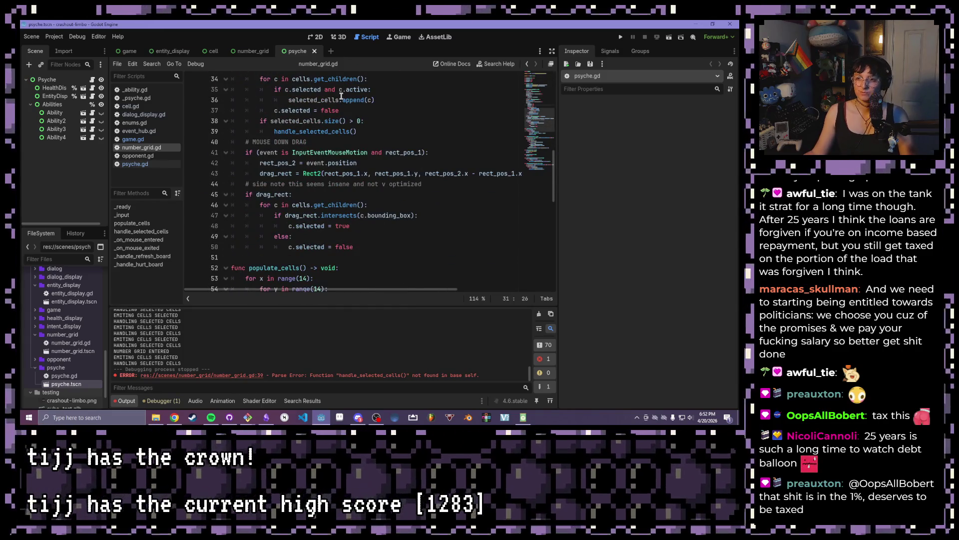
scroll(340, 99, "down", 5)
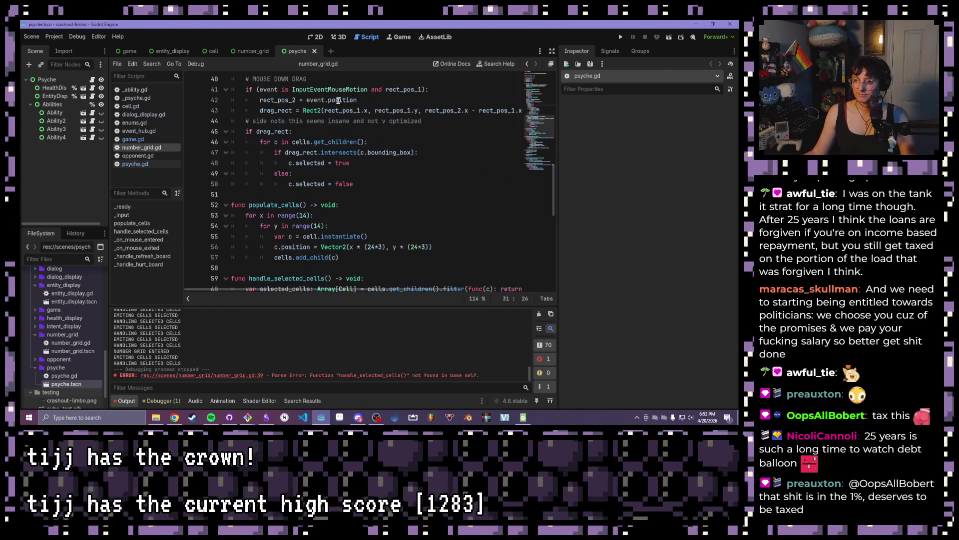
scroll(337, 102, "down", 2)
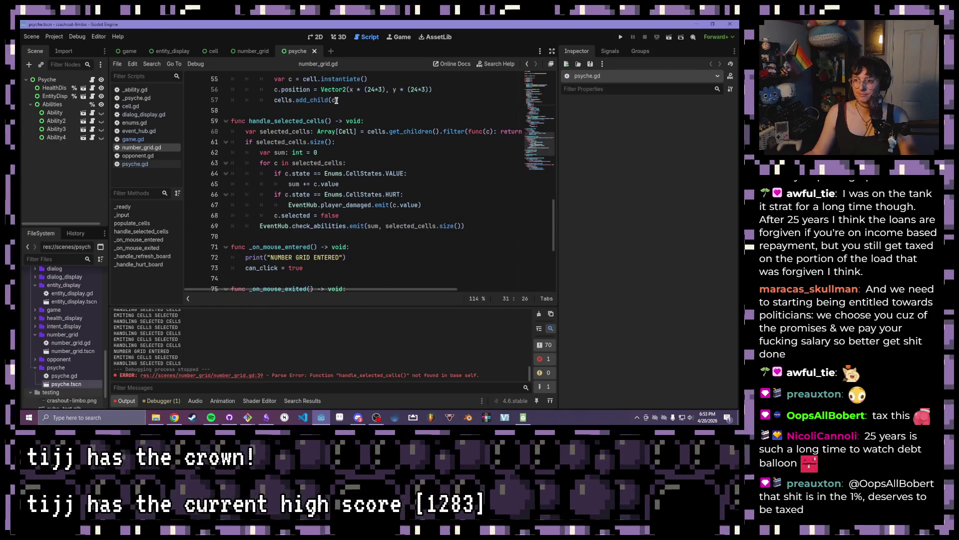
Switch between game.gd and number_grid.gd, then select game.gd's _handle_selected_cells function.
left_click(133, 139)
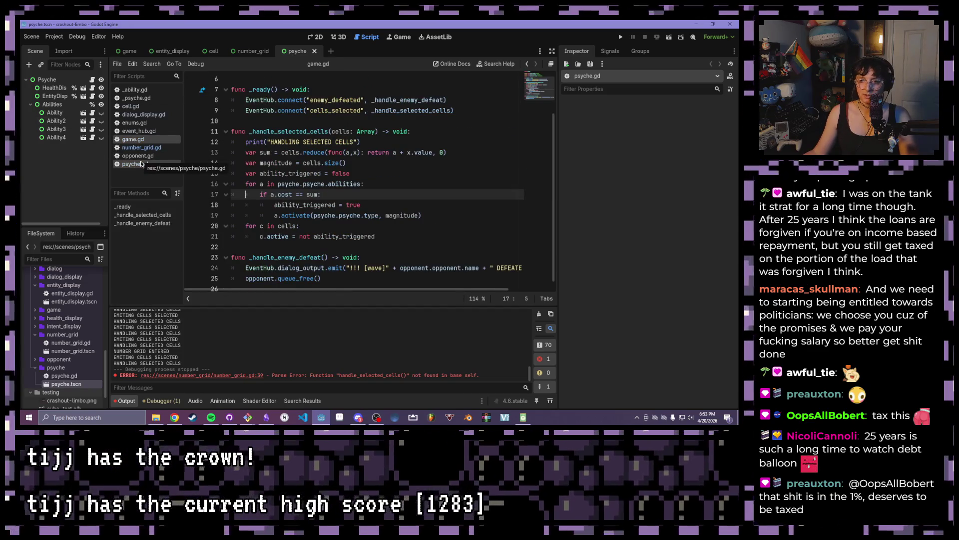
left_click(142, 148)
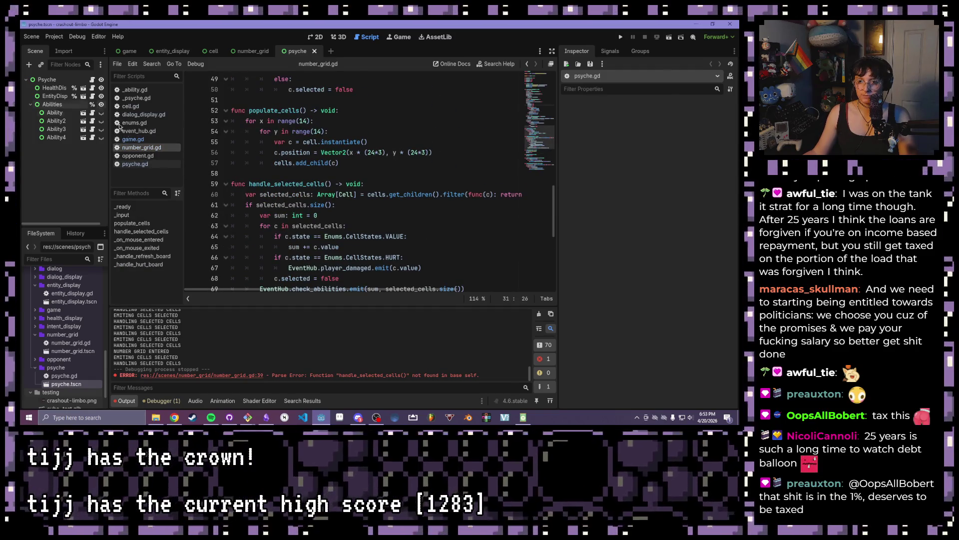
left_click(143, 140)
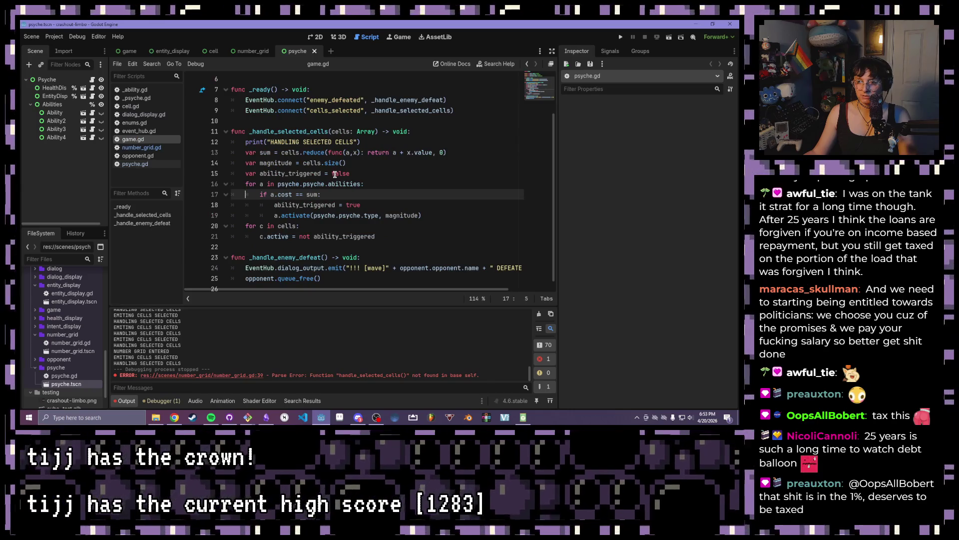
scroll(318, 167, "up", 1)
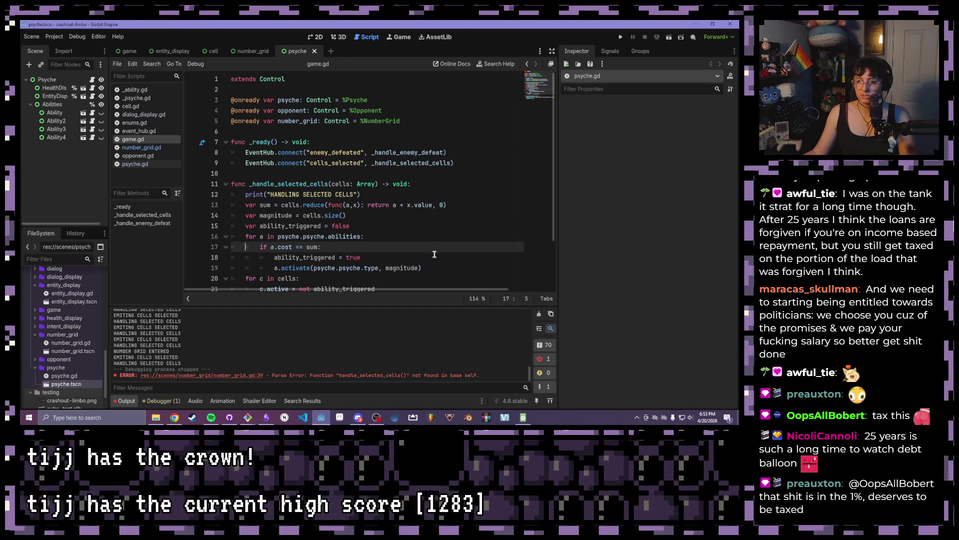
scroll(302, 168, "down", 2)
left_click_drag(385, 227, 295, 186)
left_click_drag(147, 121, 117, 115)
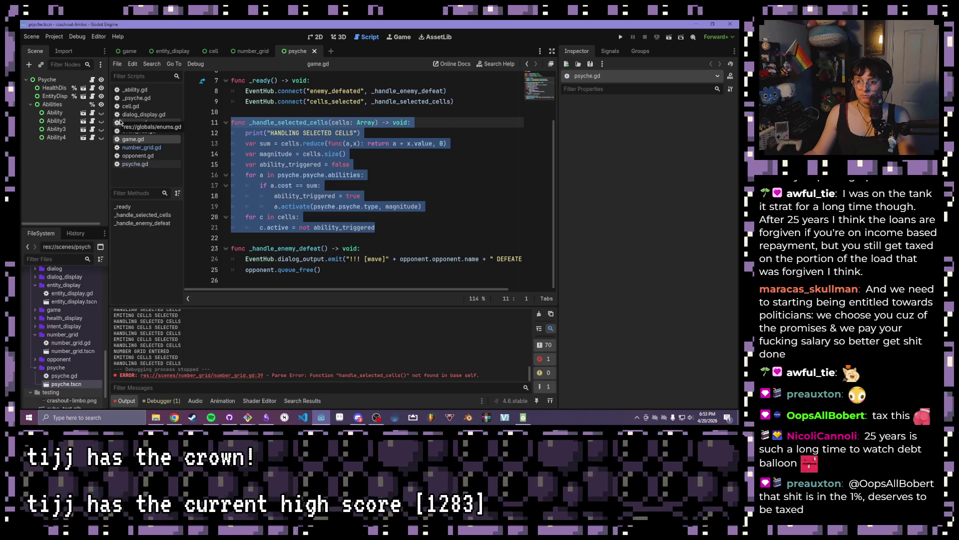
left_click(397, 182)
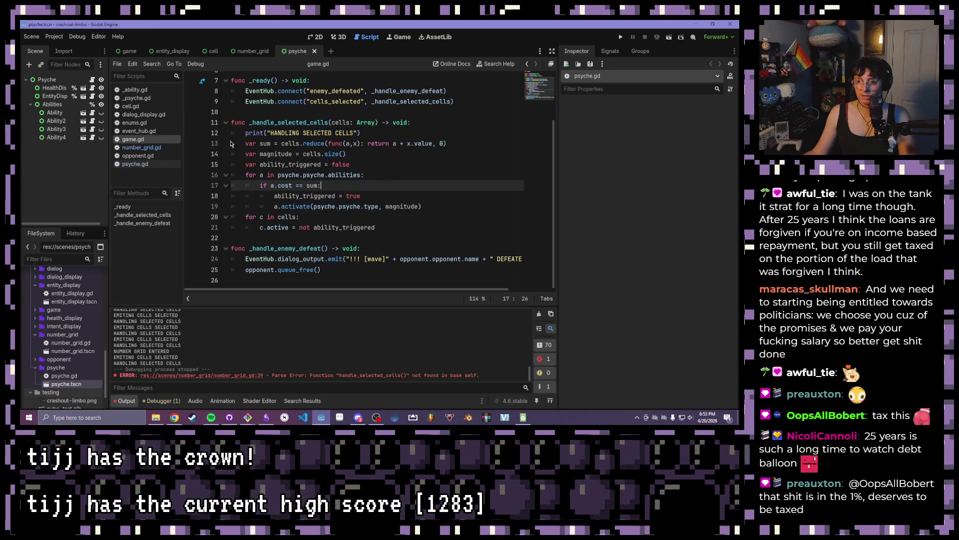
Inspect the ability cost check and ability_triggered lines in game.gd.
mouse_move(245, 175)
left_mouse_down()
mouse_move(246, 185)
mouse_move(245, 176)
mouse_move(347, 180)
left_mouse_up()
left_click(410, 182)
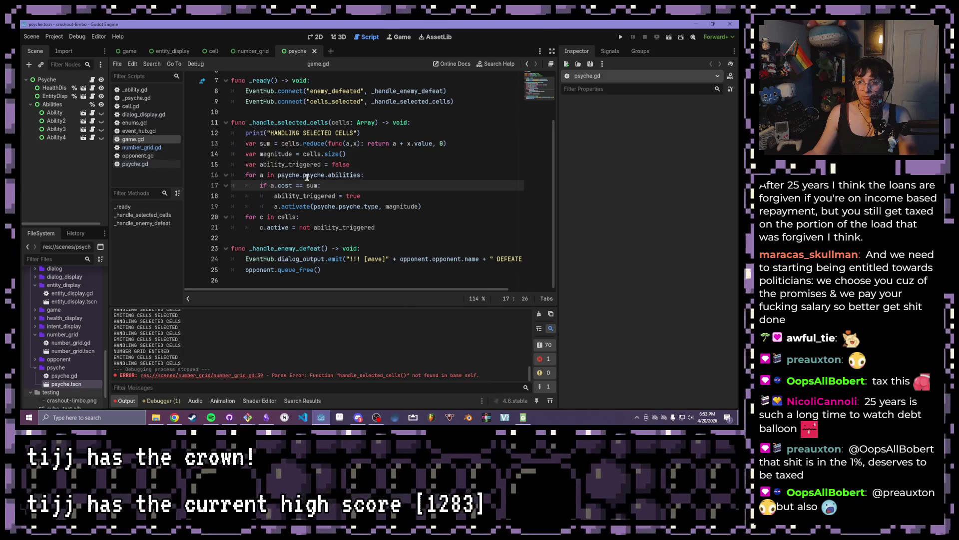
left_click(305, 175)
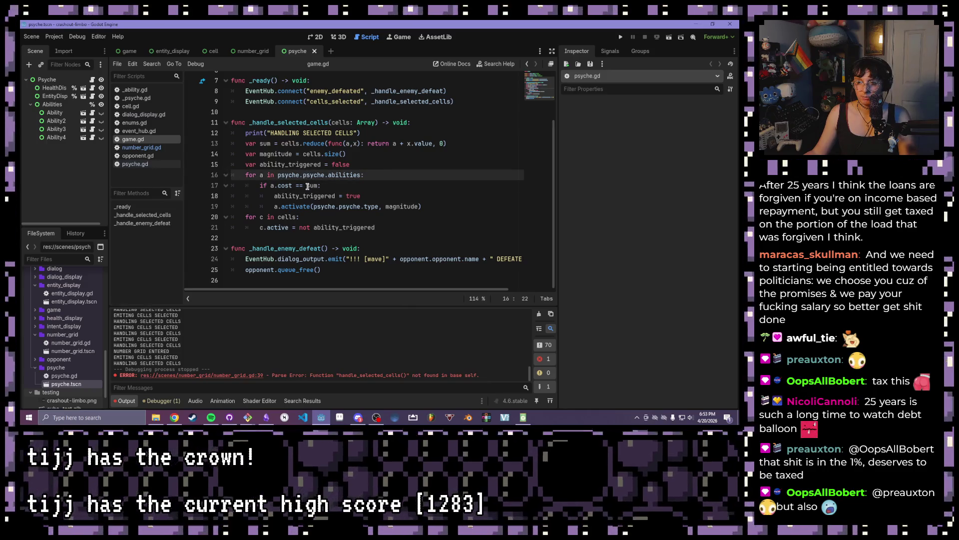
left_click(395, 226)
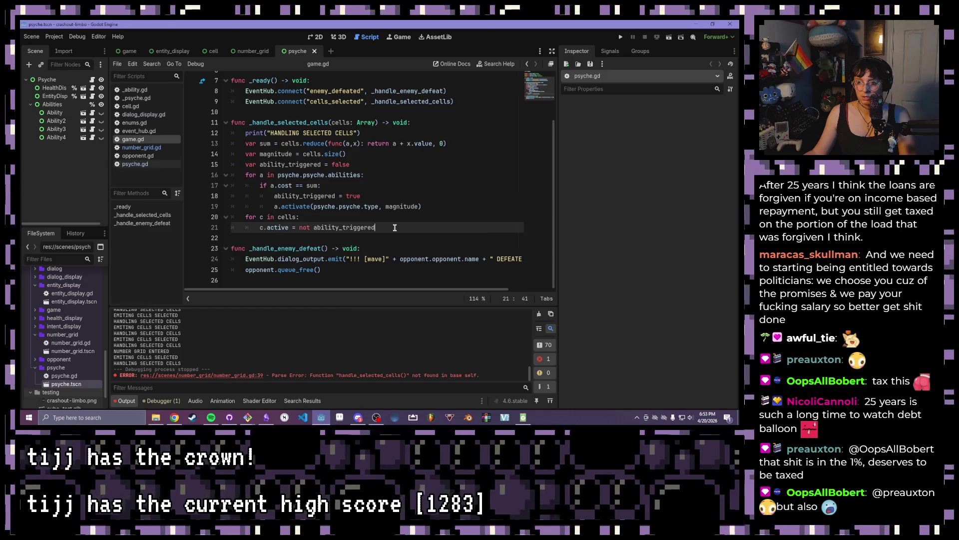
left_click_drag(365, 197, 274, 193)
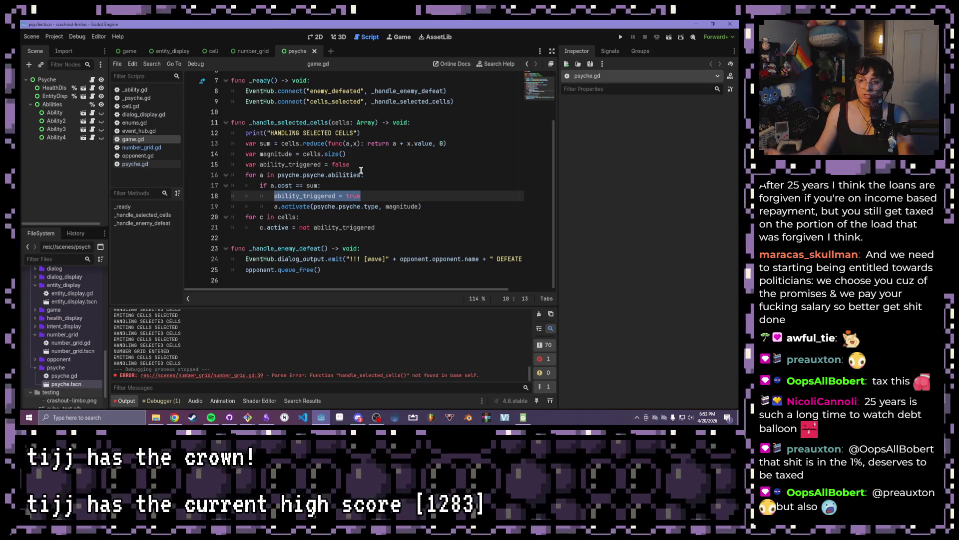
left_click(395, 189)
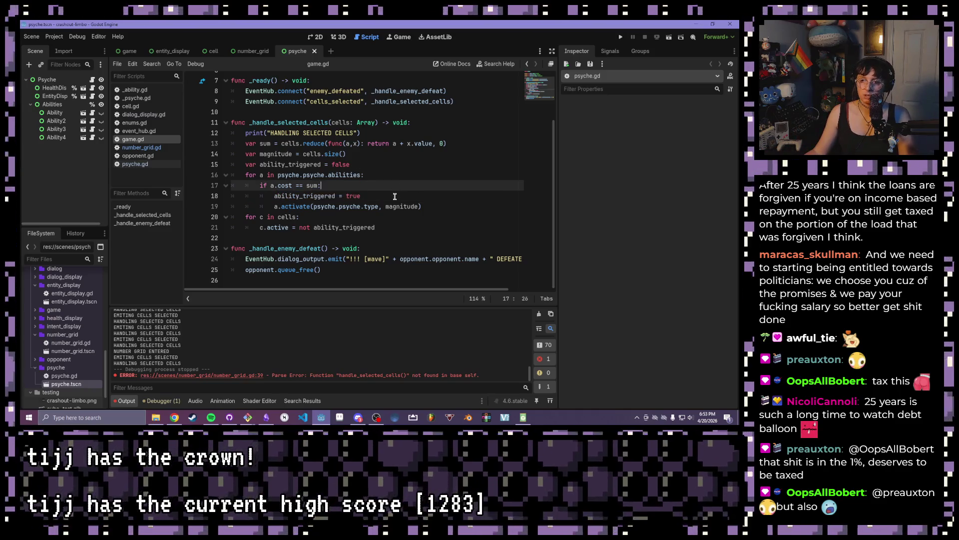
left_click_drag(364, 166, 238, 161)
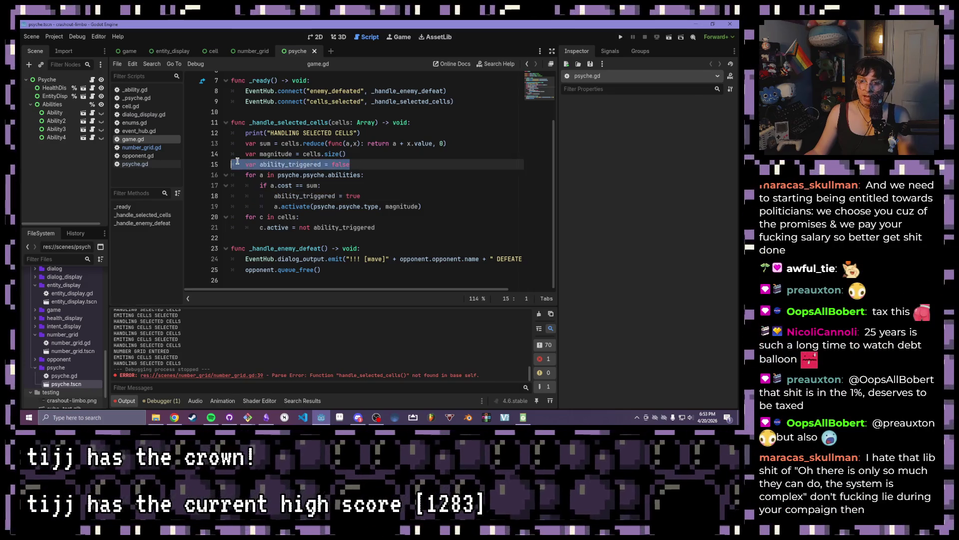
left_click(386, 229)
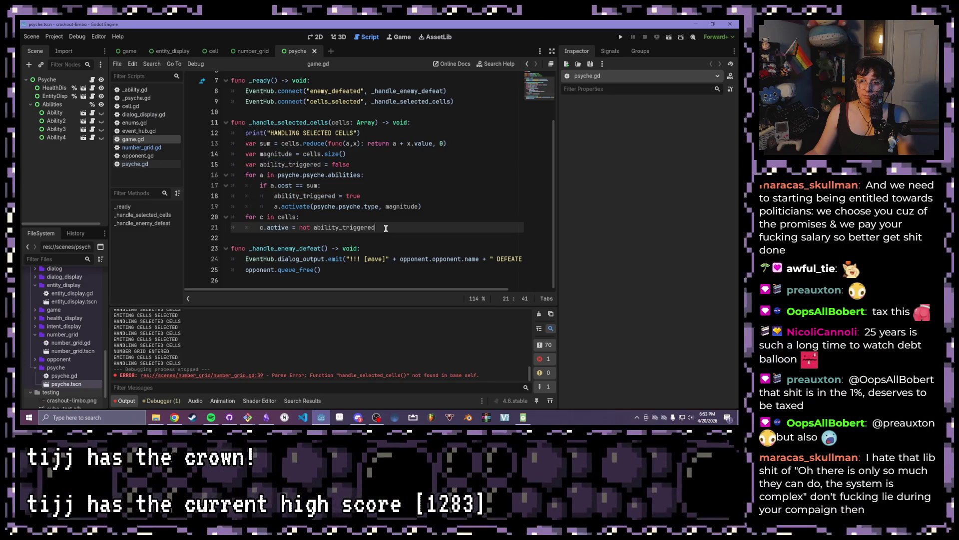
Examine the cell reset loop on lines 20–21, then open number_grid.gd to compare.
left_click_drag(386, 228, 244, 215)
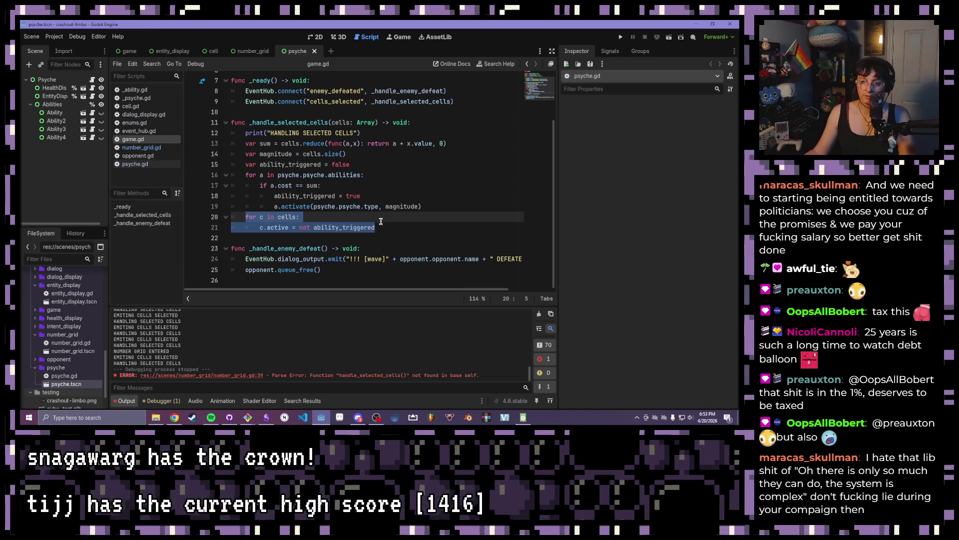
left_click_drag(402, 231, 246, 216)
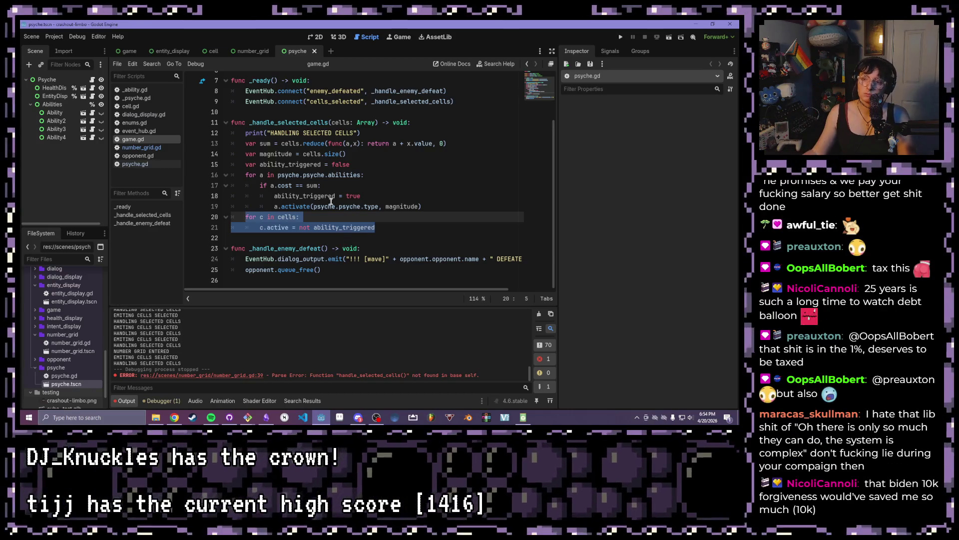
key("End")
left_click(398, 226)
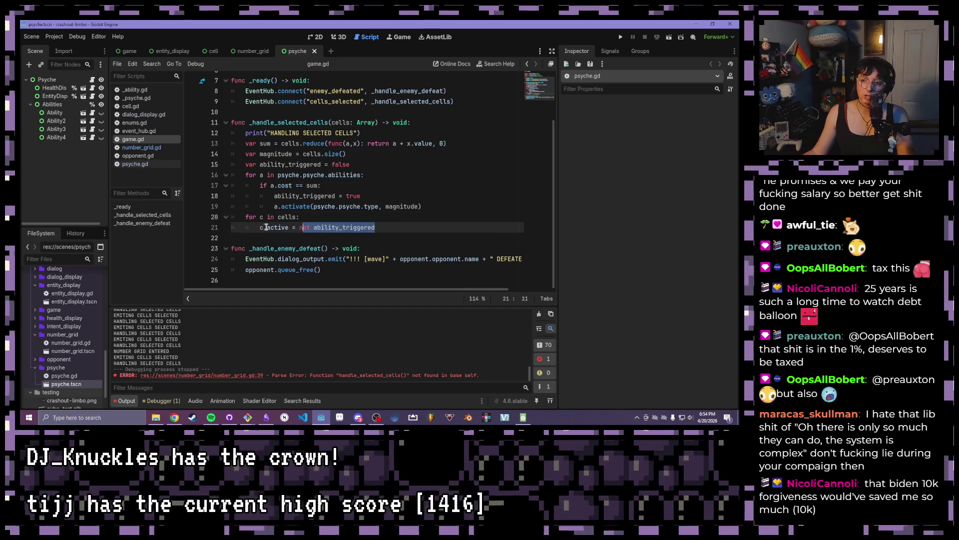
key("shift+Up")
key("shift+Home")
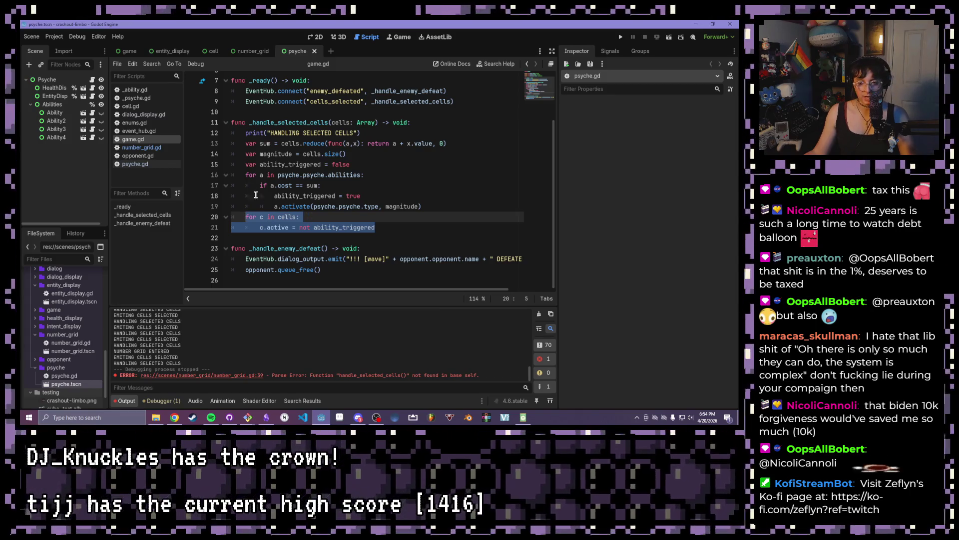
left_click(424, 178)
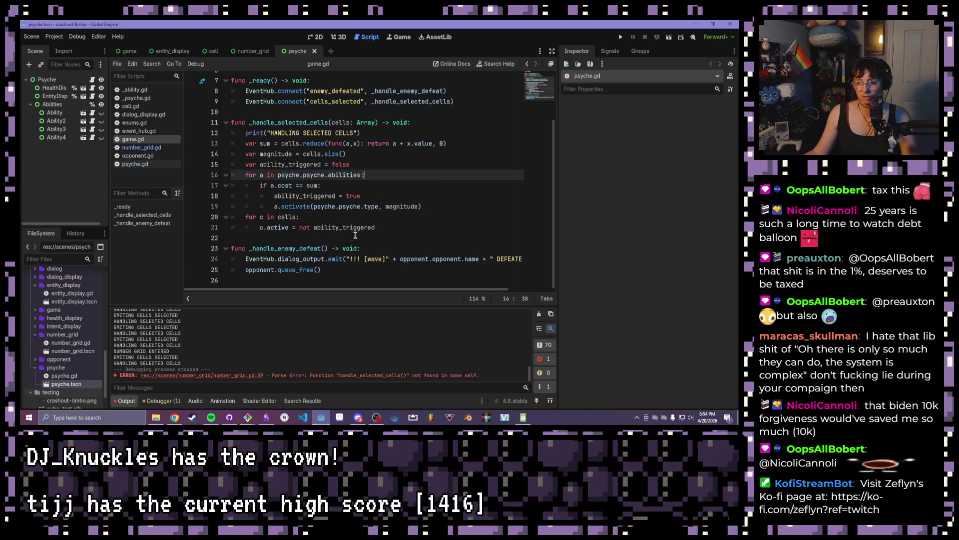
left_click(383, 227)
scroll(383, 225, "up", 2)
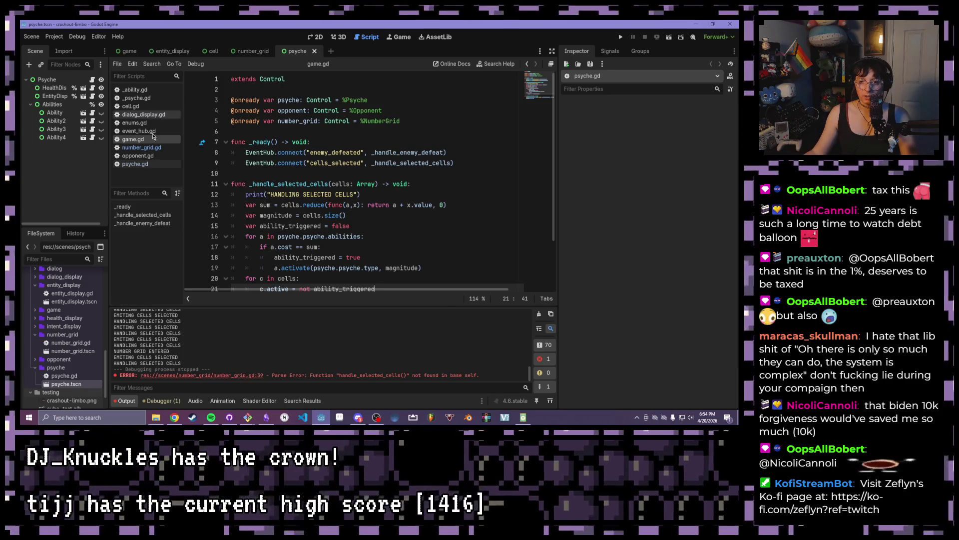
left_click(169, 149)
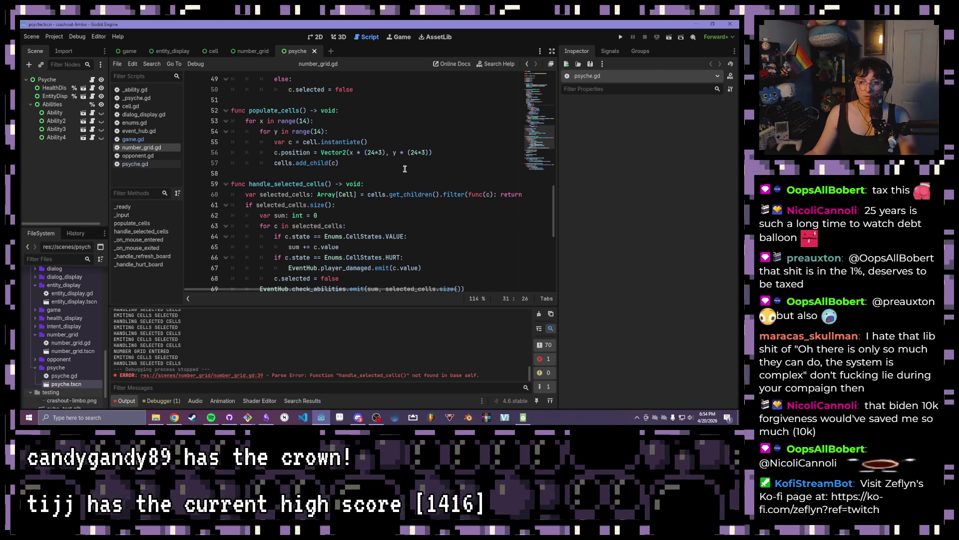
left_click(139, 142)
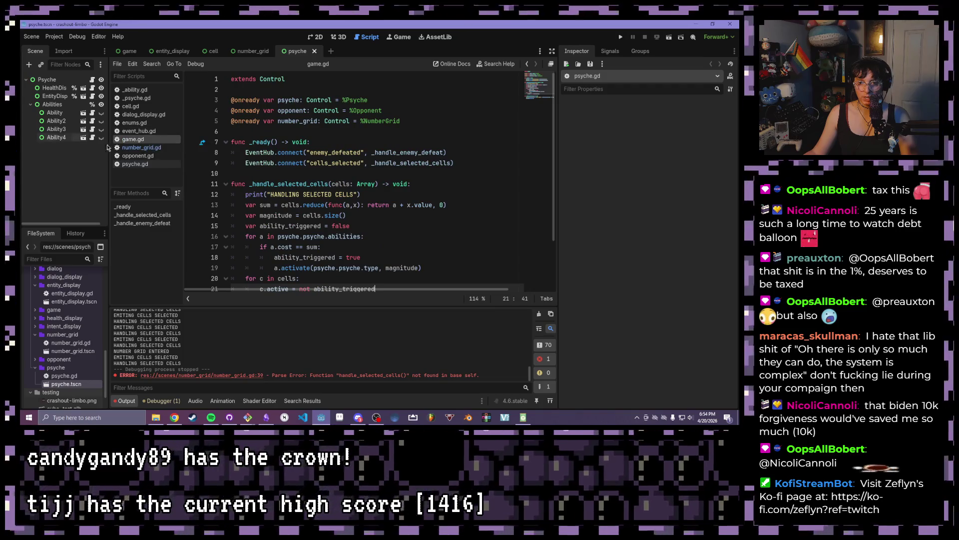
left_click(141, 147)
scroll(374, 170, "down", 1)
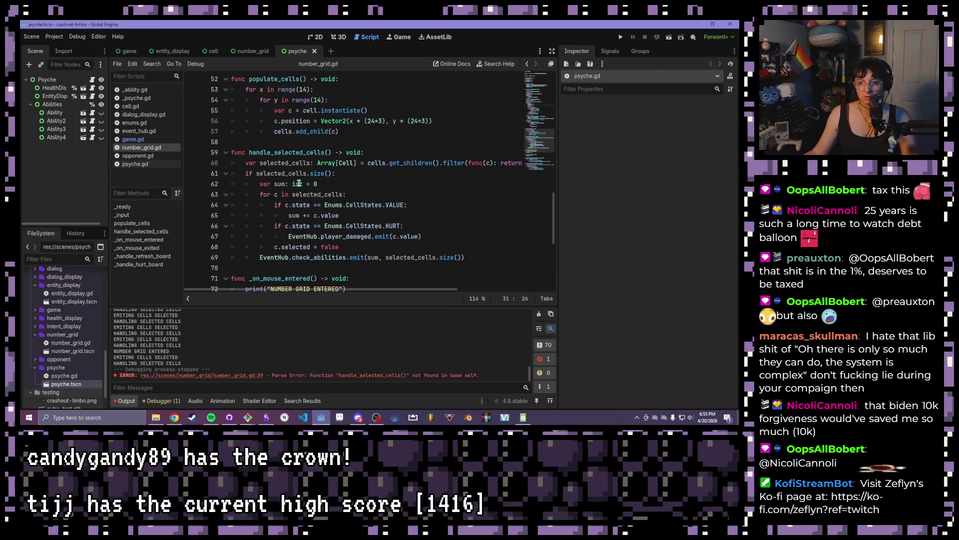
mouse_move(298, 183)
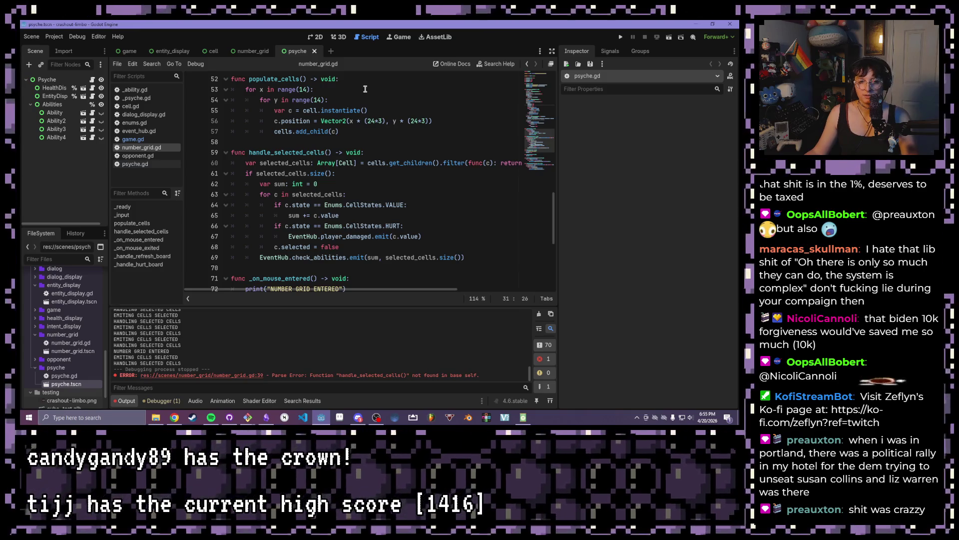
left_click(456, 208)
scroll(417, 192, "down", 2)
left_click(399, 185)
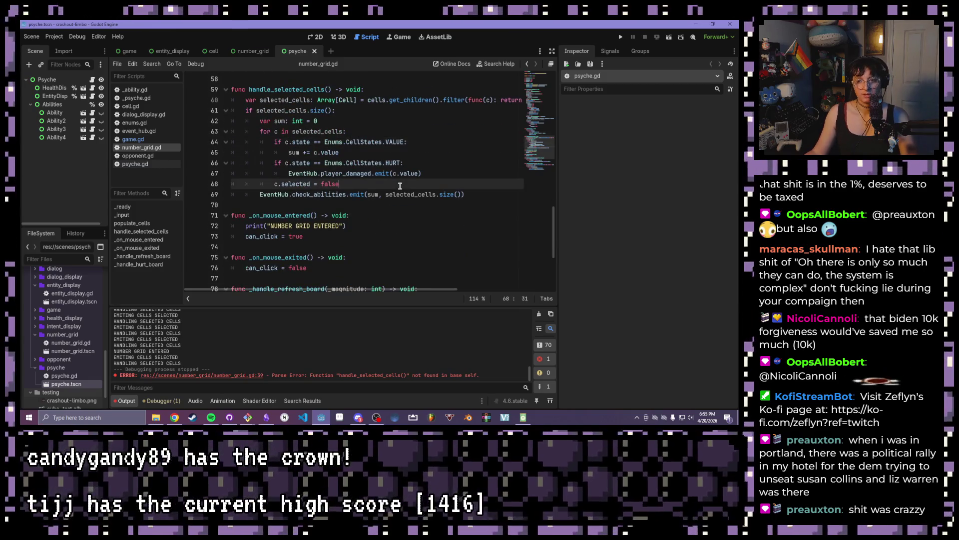
scroll(392, 180, "up", 1)
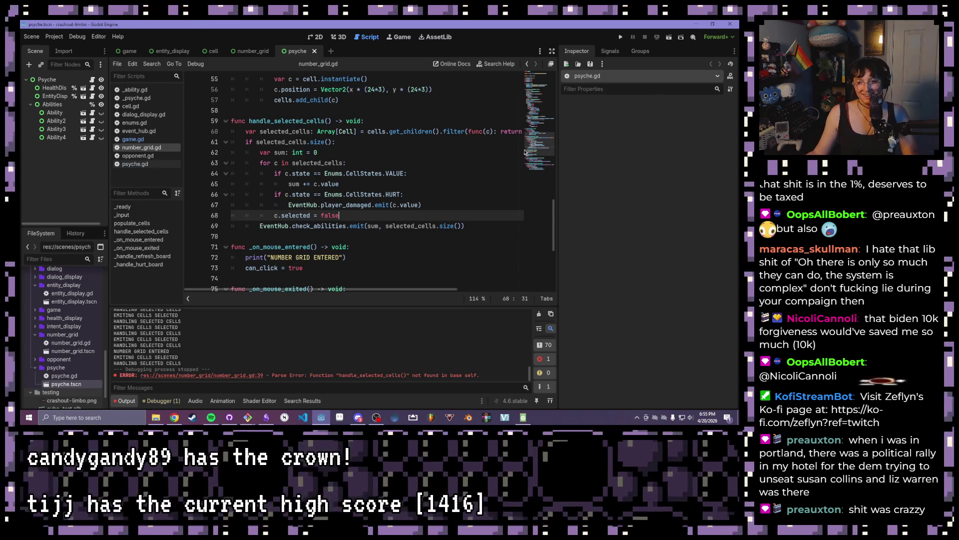
left_click(498, 235)
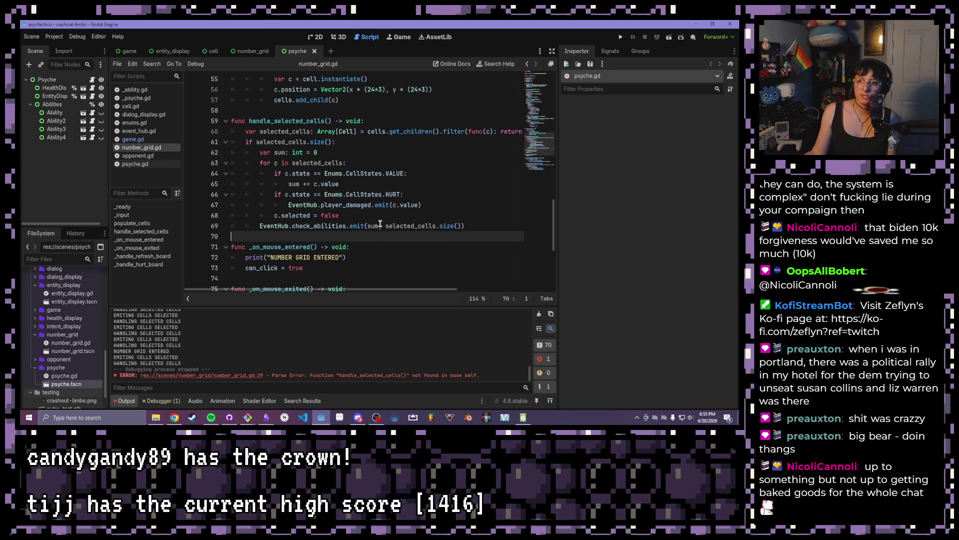
left_click_drag(368, 226, 461, 230)
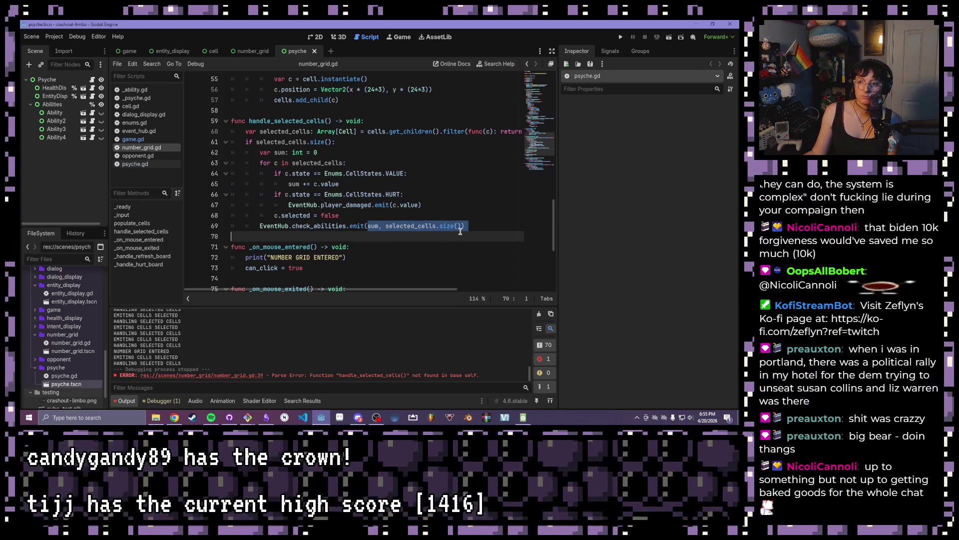
left_click(403, 203)
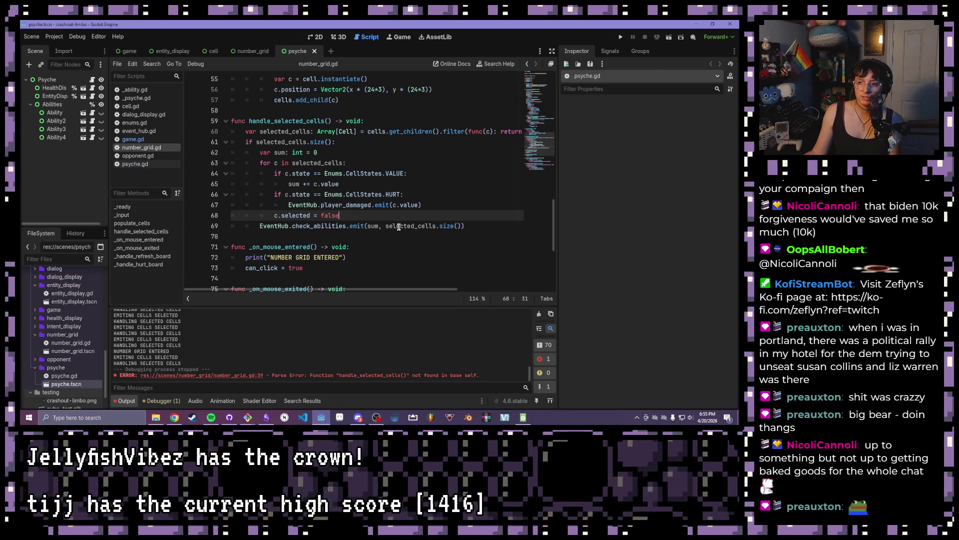
left_click(454, 226)
key("ctrl+shift+Left")
left_click(367, 226, "shift")
left_click(367, 227, "shift")
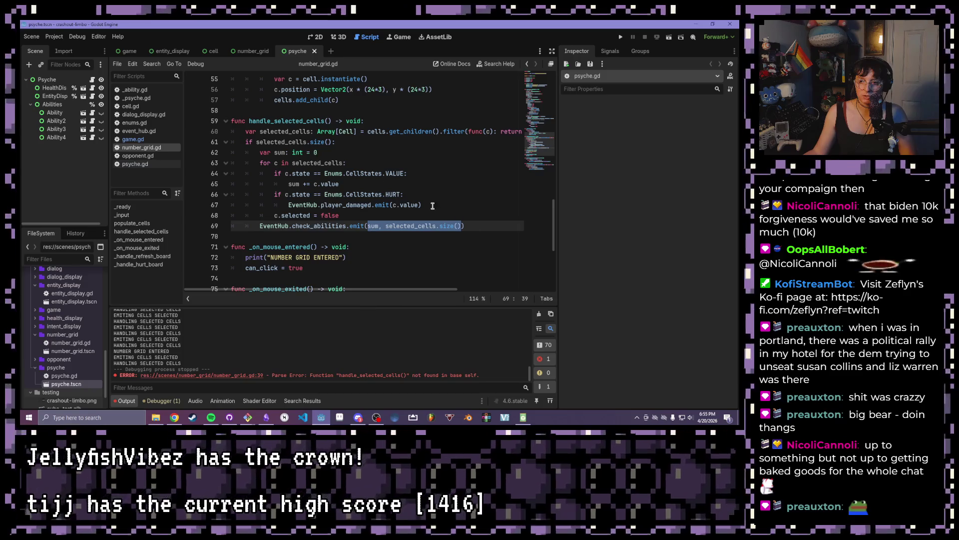
left_click(348, 194)
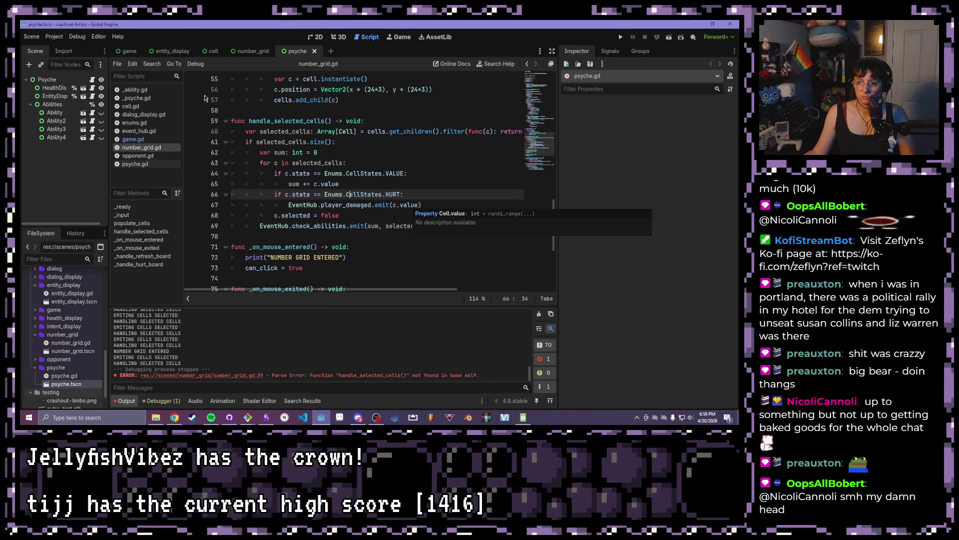
left_click_drag(241, 132, 523, 131)
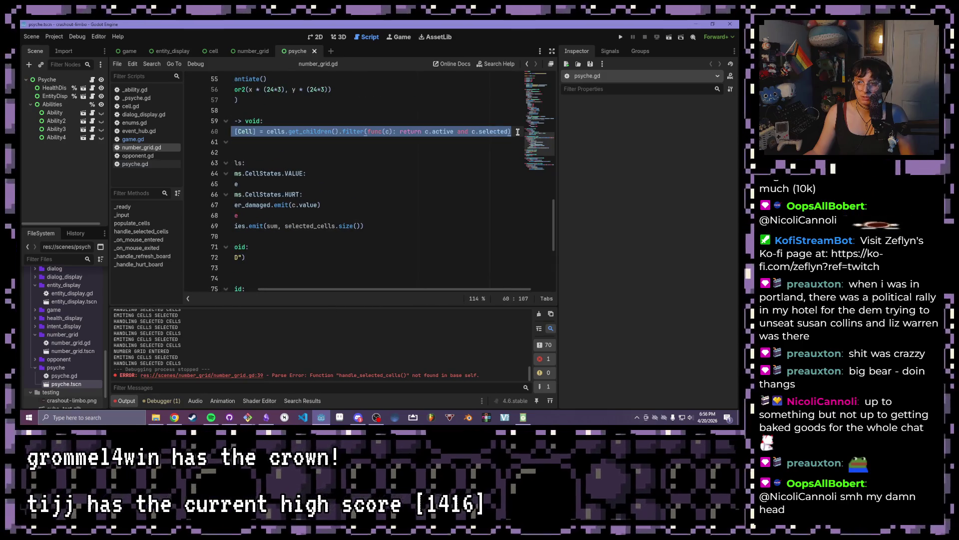
mouse_move(471, 289)
left_mouse_down()
mouse_move(299, 283)
mouse_move(528, 267)
mouse_move(345, 260)
left_mouse_up()
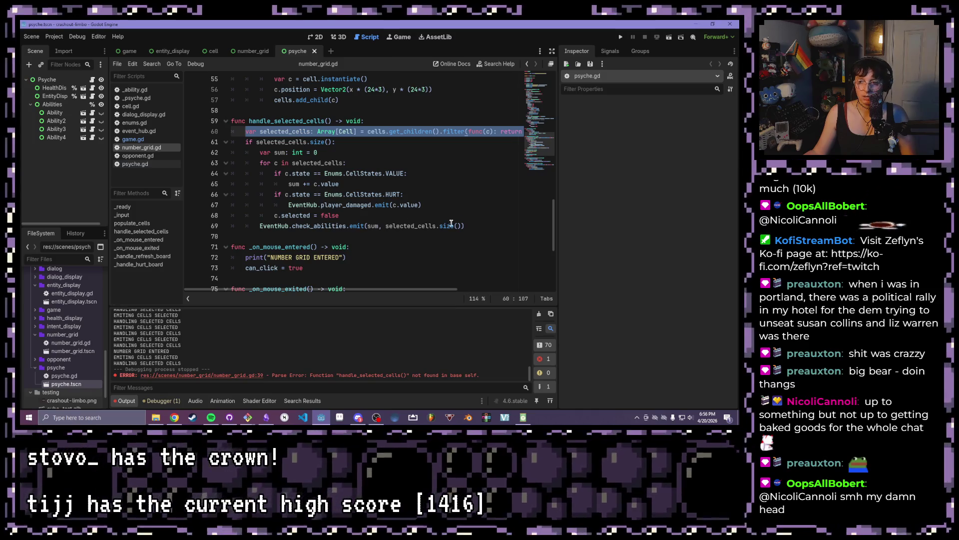
mouse_move(466, 225)
left_mouse_down()
mouse_move(249, 234)
mouse_move(257, 227)
left_mouse_up()
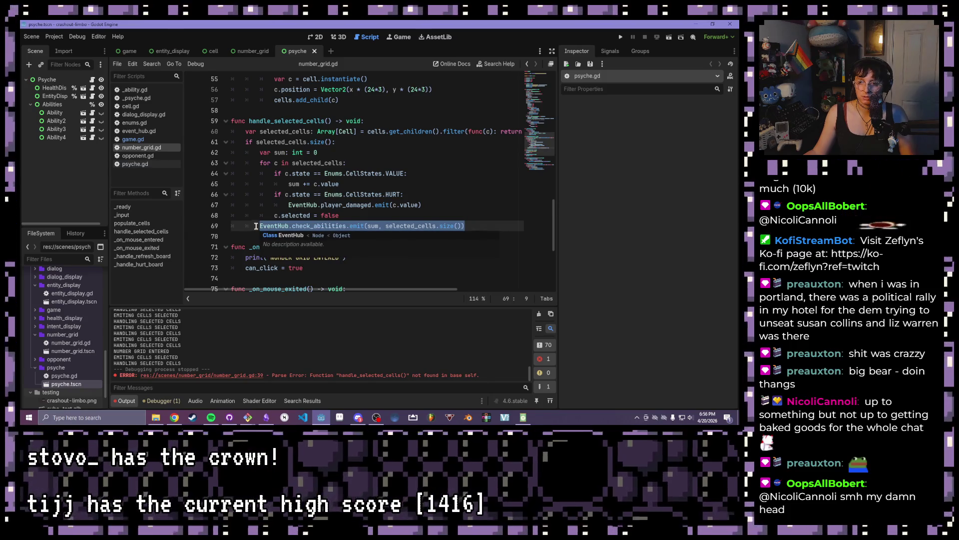
left_click_drag(288, 205, 423, 205)
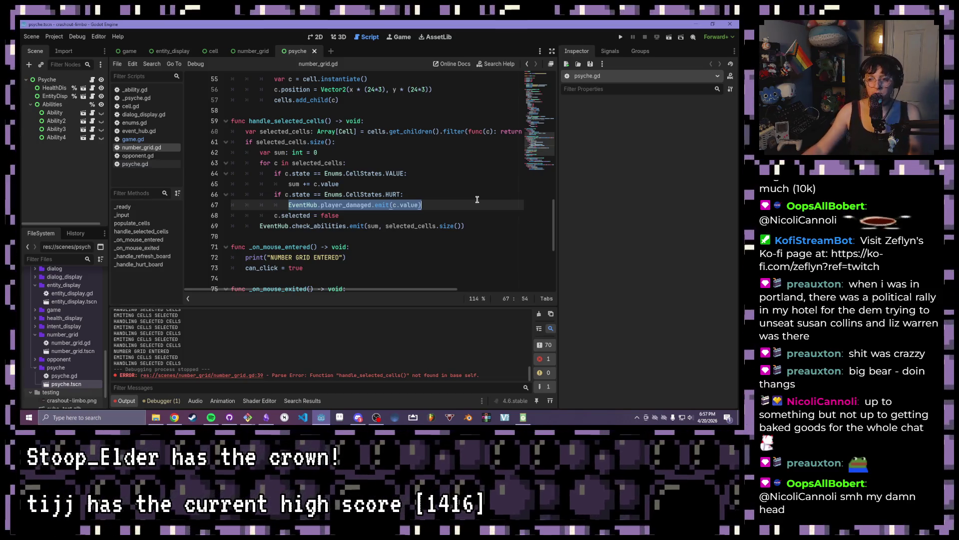
left_click(427, 216)
left_click(327, 174)
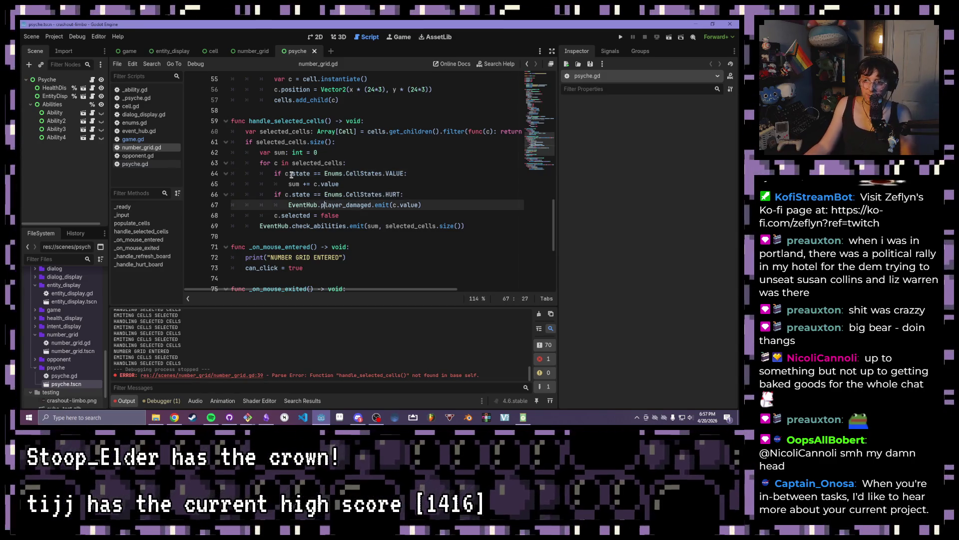
mouse_move(245, 132)
left_mouse_down()
mouse_move(631, 261)
mouse_move(475, 228)
left_mouse_up()
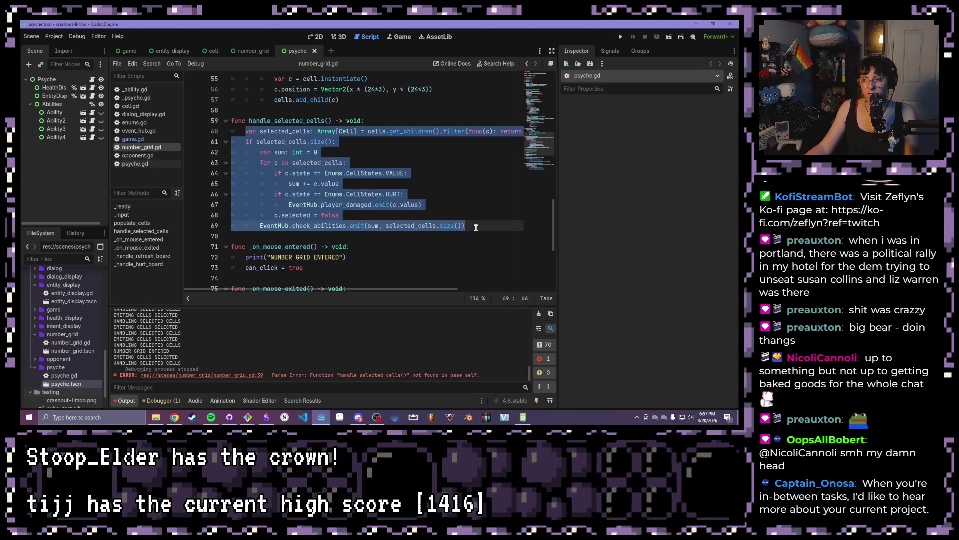
left_click(480, 227)
left_click_drag(467, 226, 246, 131)
left_click(370, 189)
mouse_move(260, 225)
left_mouse_down()
mouse_move(476, 228)
mouse_move(259, 227)
left_mouse_up()
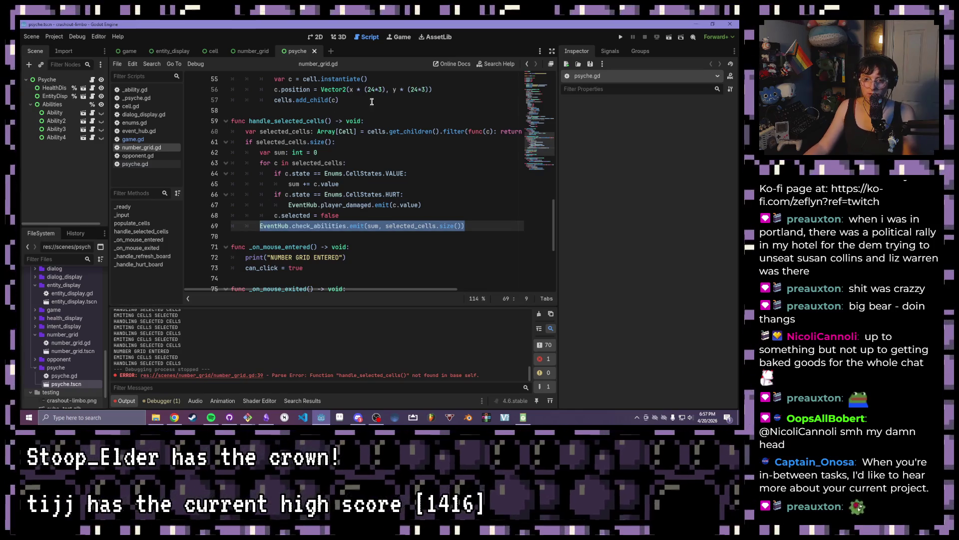
left_click(402, 173)
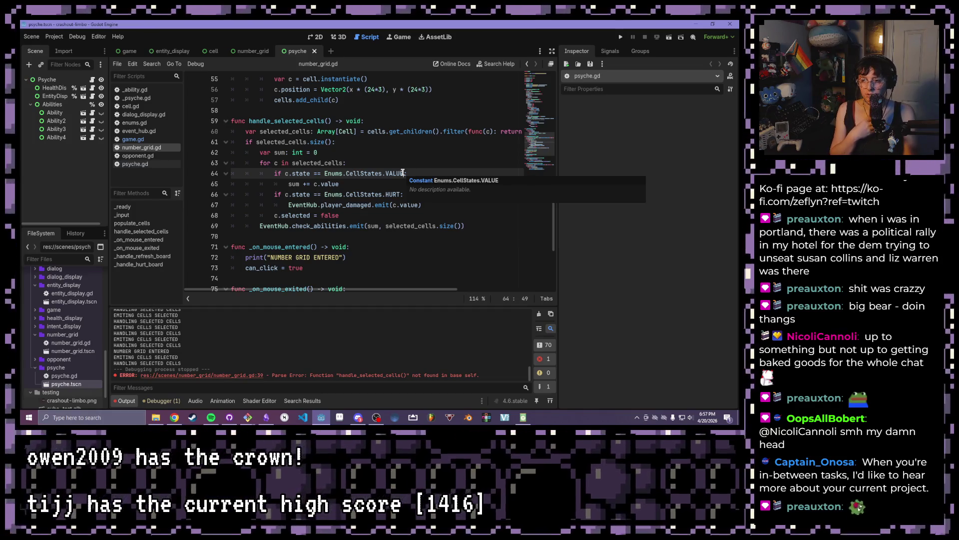
mouse_move(465, 226)
left_mouse_down()
mouse_move(407, 226)
mouse_move(231, 131)
left_mouse_up()
left_click(321, 162)
Run the project and select cells until the debugger halts at number_grid.gd line 60.
left_click(620, 36)
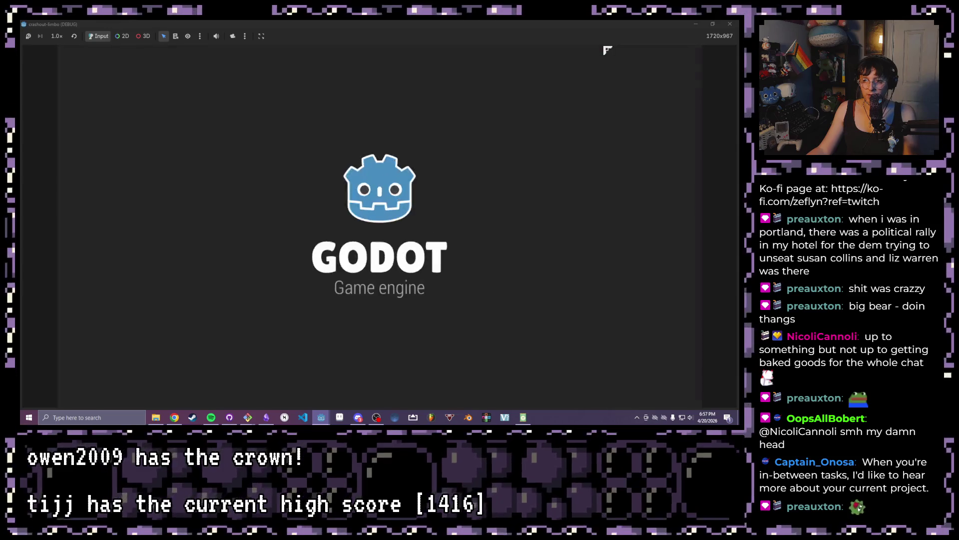
left_click(479, 378)
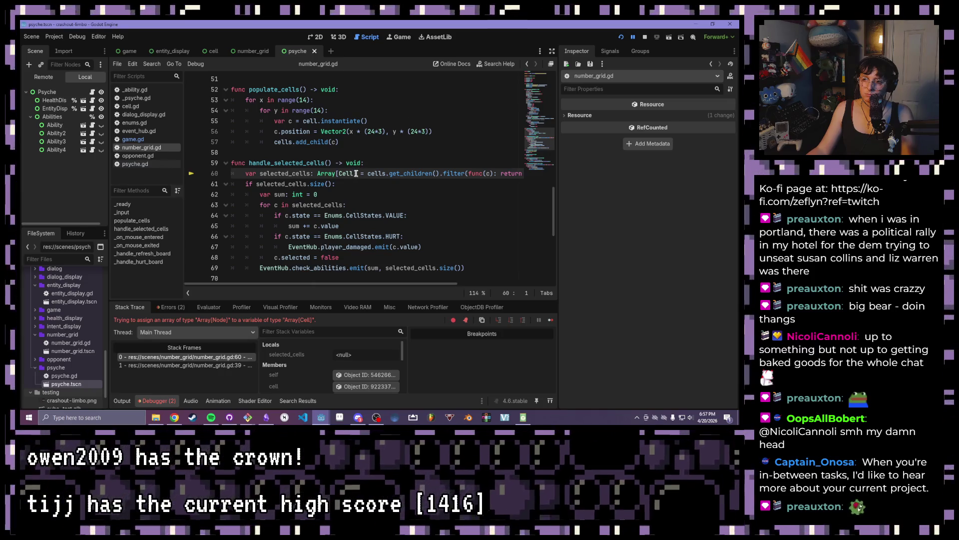
Change Array[Cell] to a plain Array on line 60 and relaunch the game.
key("BackSpace")
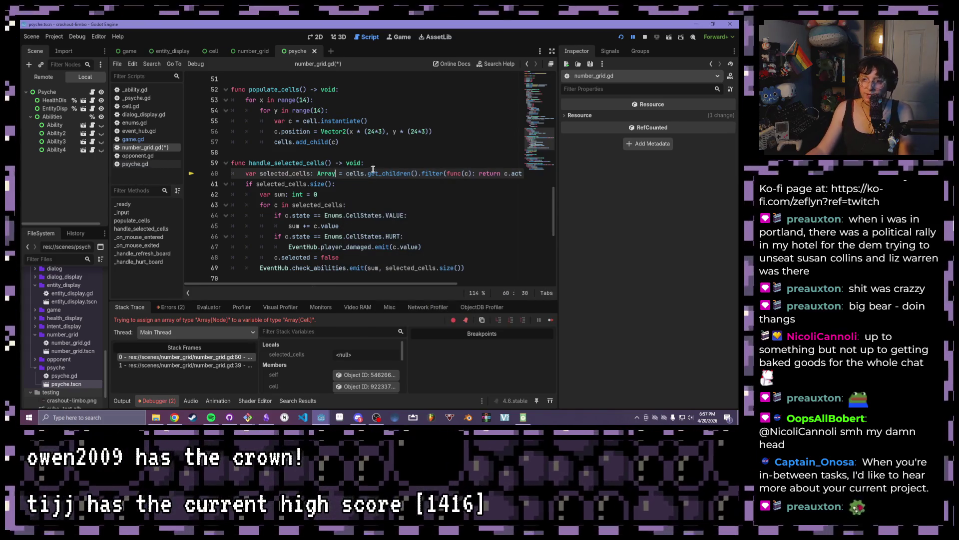
scroll(376, 197, "down", 1)
mouse_move(345, 285)
left_mouse_down()
mouse_move(413, 287)
mouse_move(394, 287)
left_mouse_up()
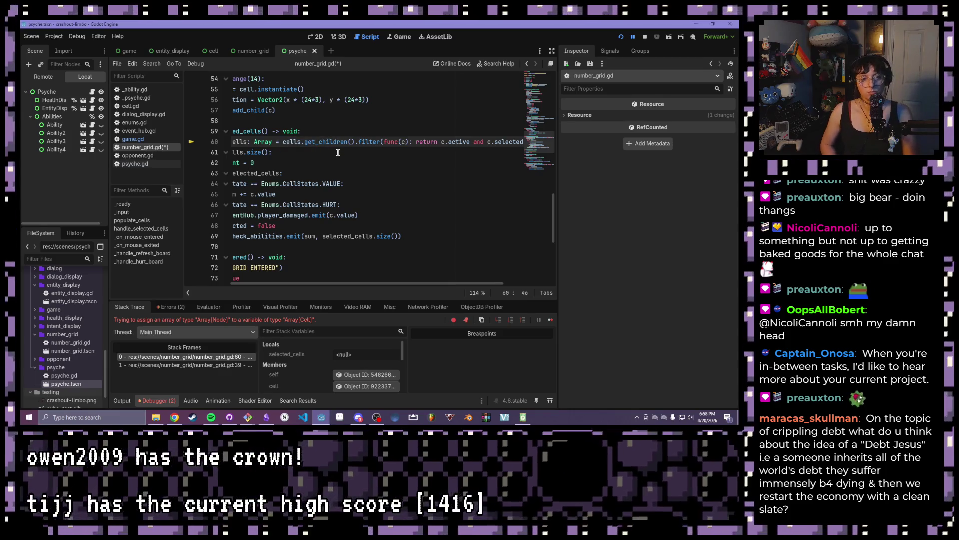
left_click(621, 38)
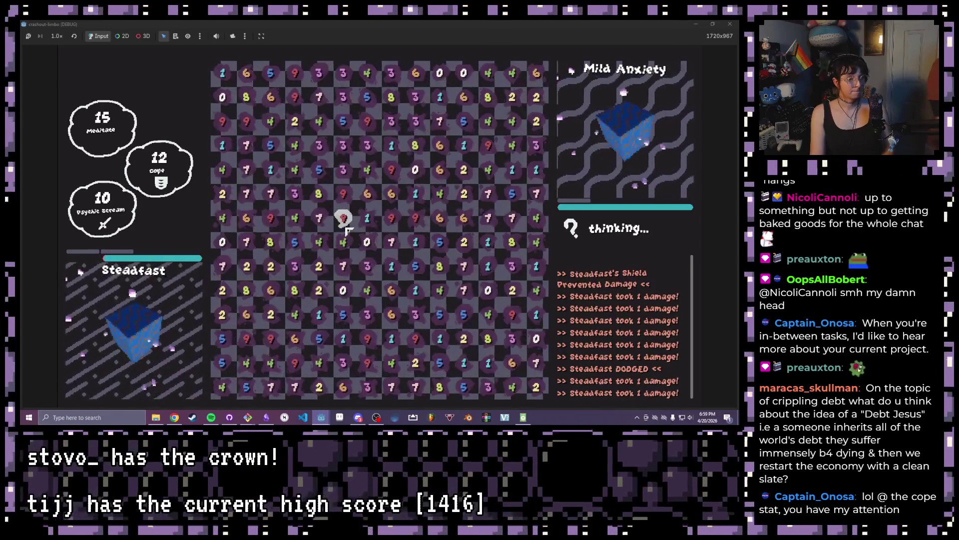
Skip the background music track and drag across a block of number cells in the game.
key("XF86AudioNext")
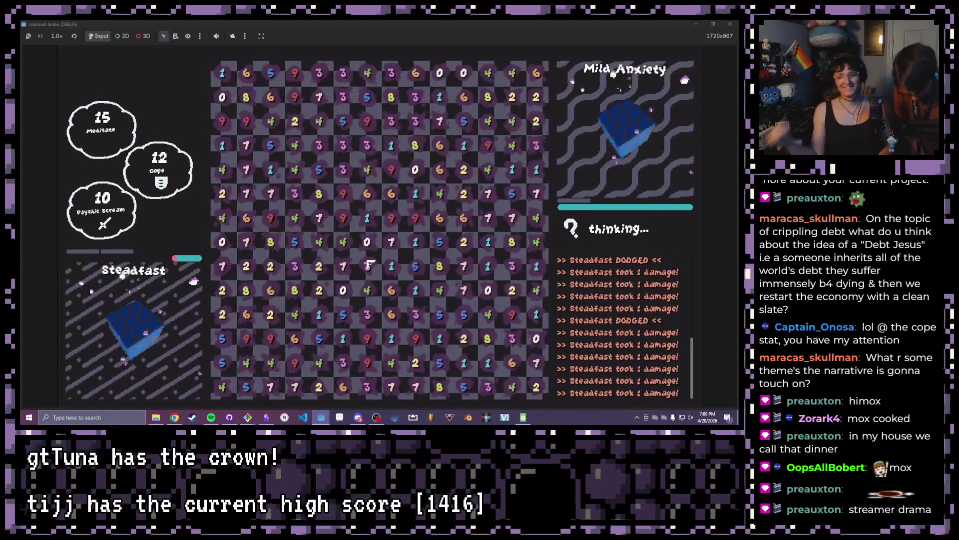
left_click_drag(295, 218, 271, 290)
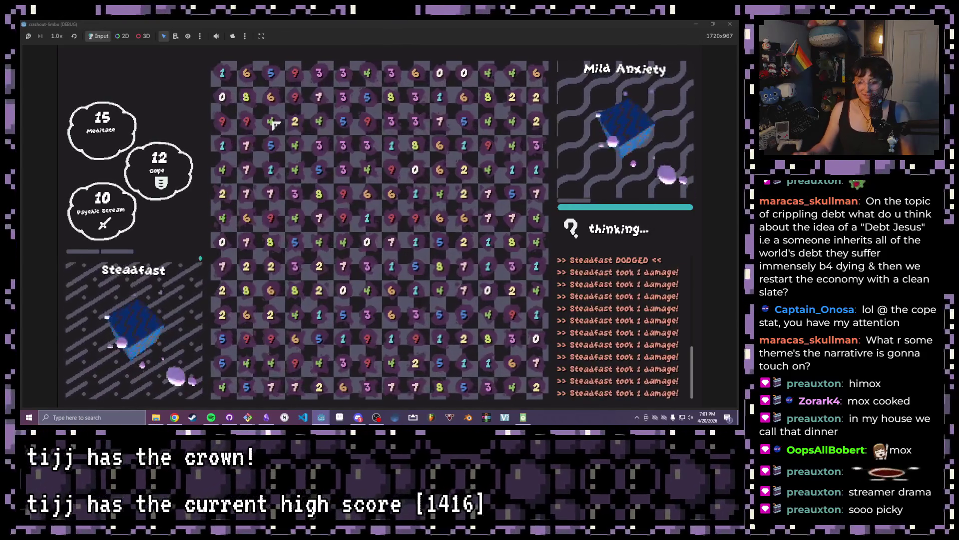
Pause the background music while the game keeps running.
key("XF86AudioPlay")
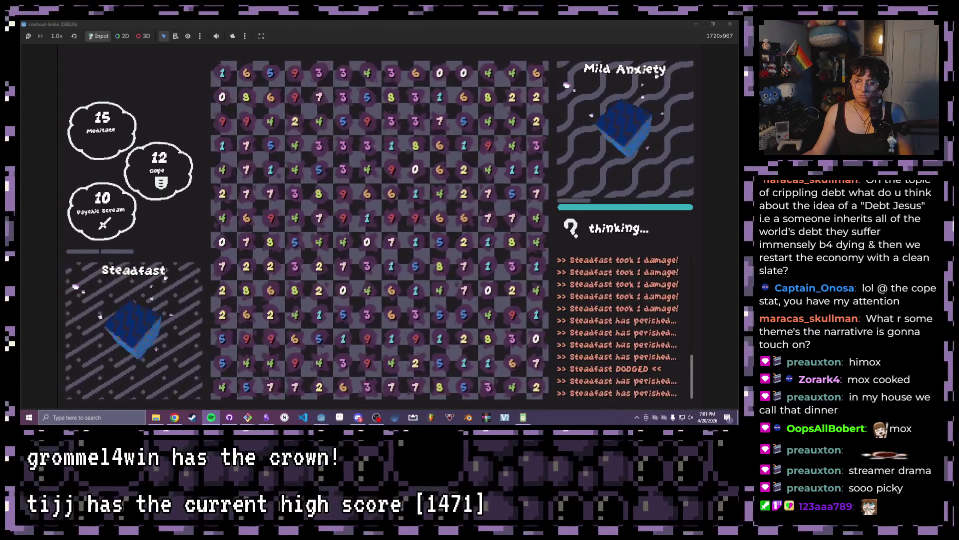
Stop the running game with Escape to return to number_grid.gd.
key("Escape")
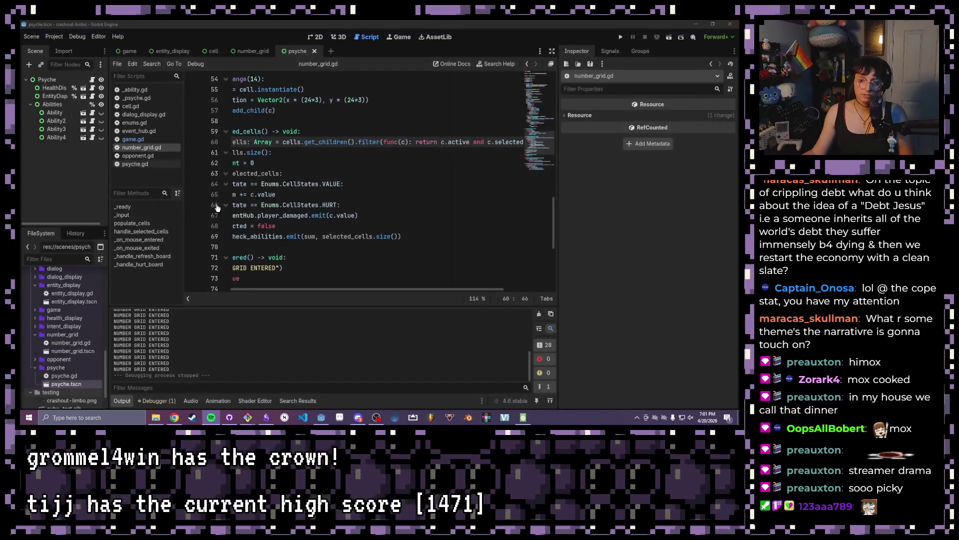